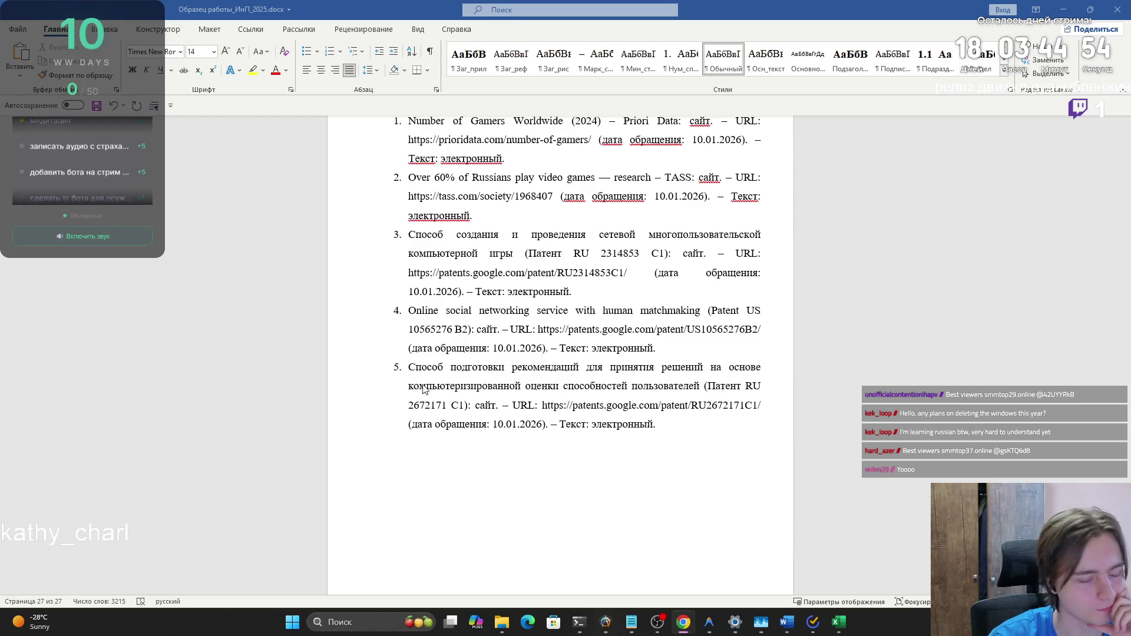
Review the Word reference list, then switch to the Chrome 'матрица конкурентов' search results window
scroll(448, 386, "up", 5)
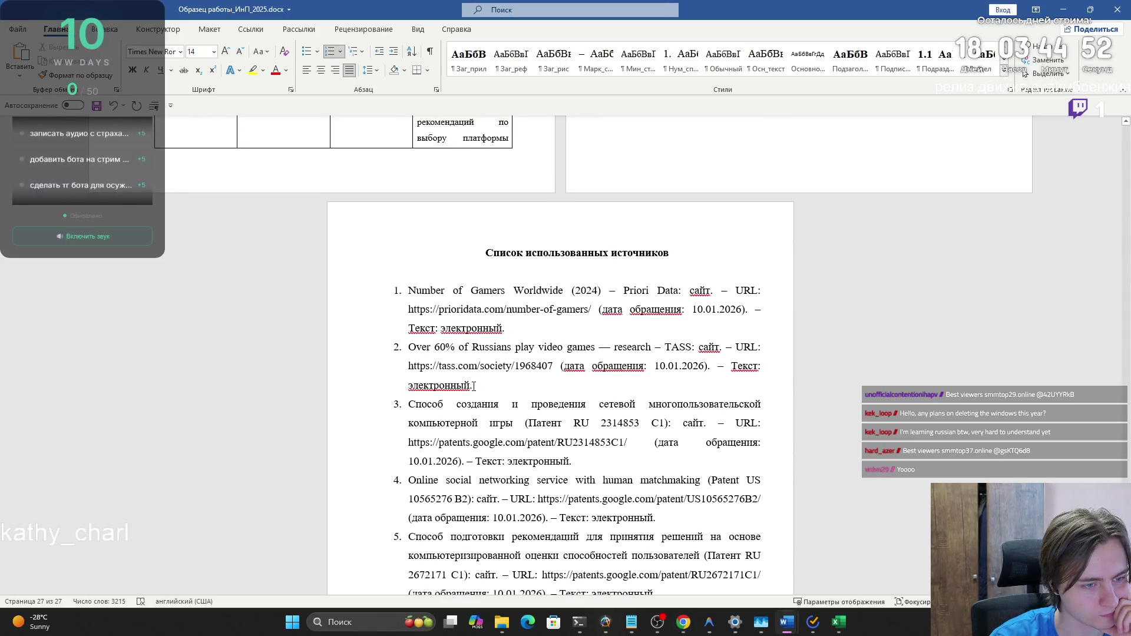
triple_click(460, 382)
left_click(458, 383)
scroll(460, 383, "up", 10)
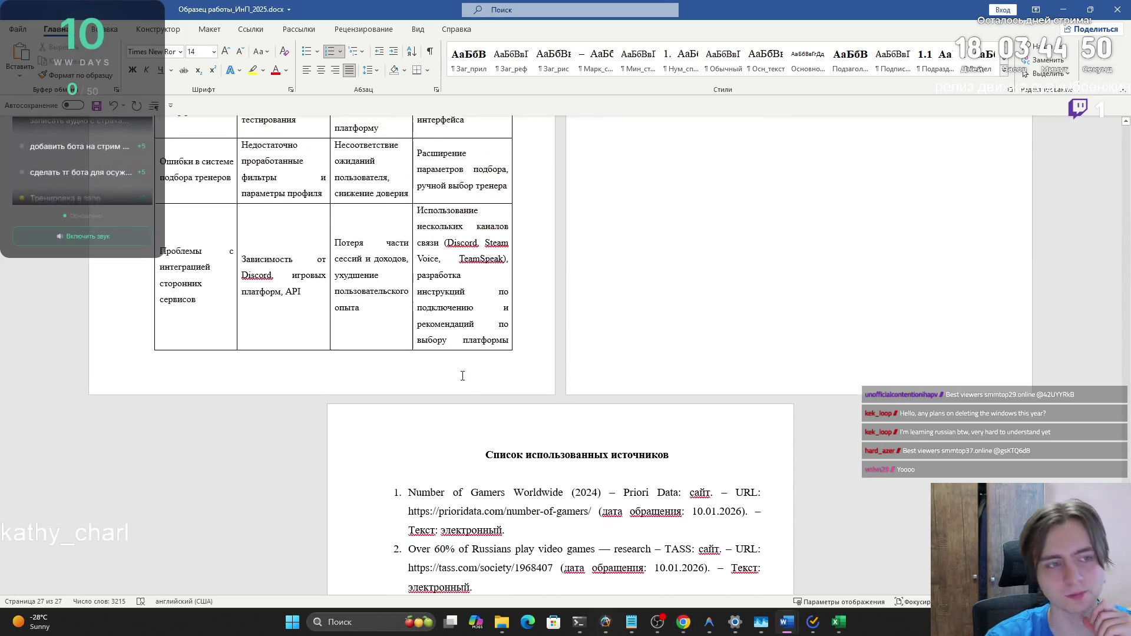
left_click_drag(1127, 489, 1128, 437)
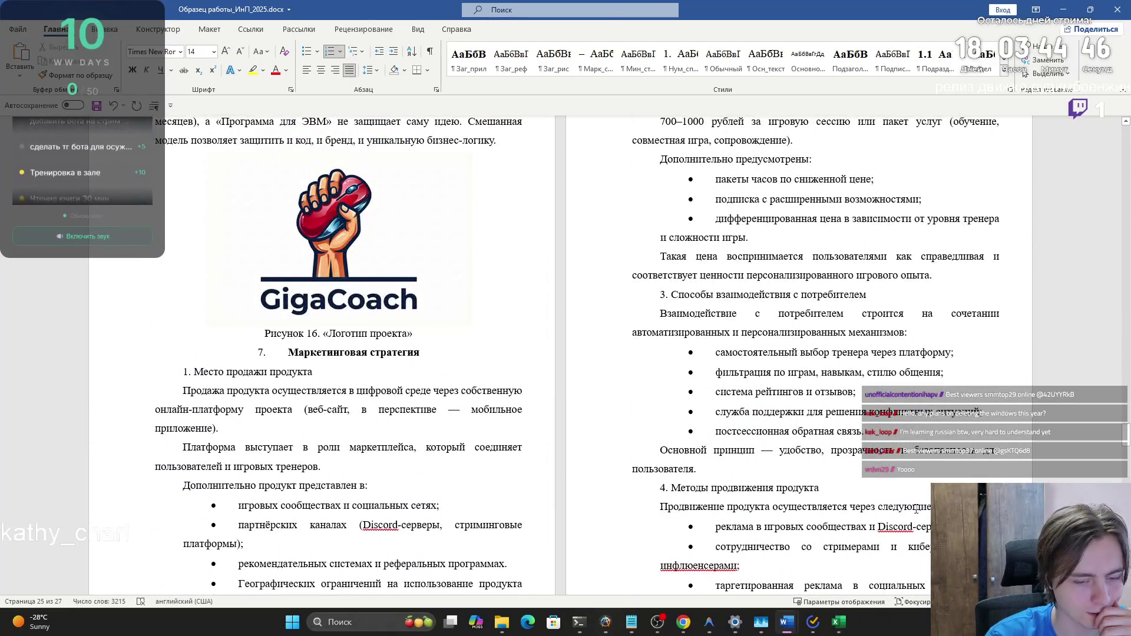
mouse_move(677, 632)
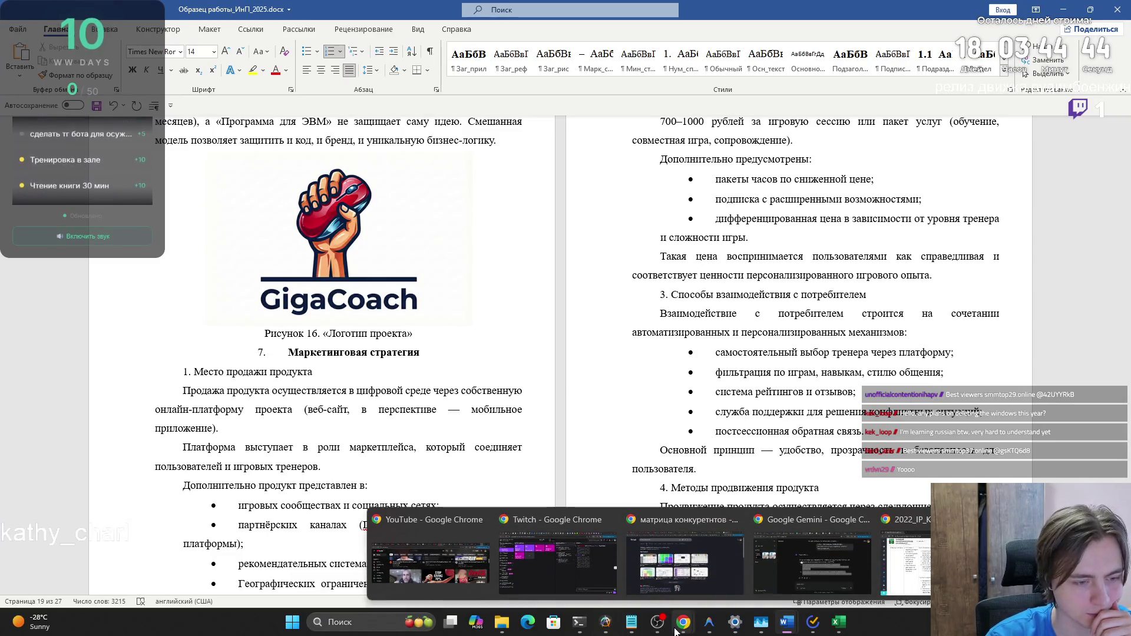
left_click(677, 581)
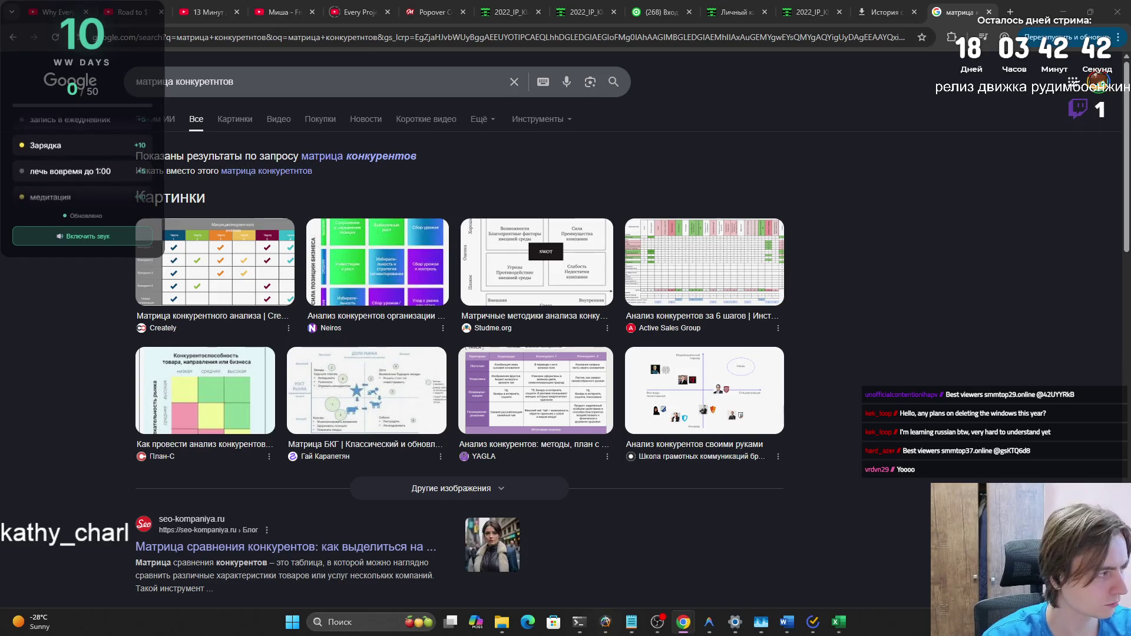
key("super+Tab")
Paste the Google Forms survey reference after item 5 as entry 6, using Merge Formatting
left_click(486, 190)
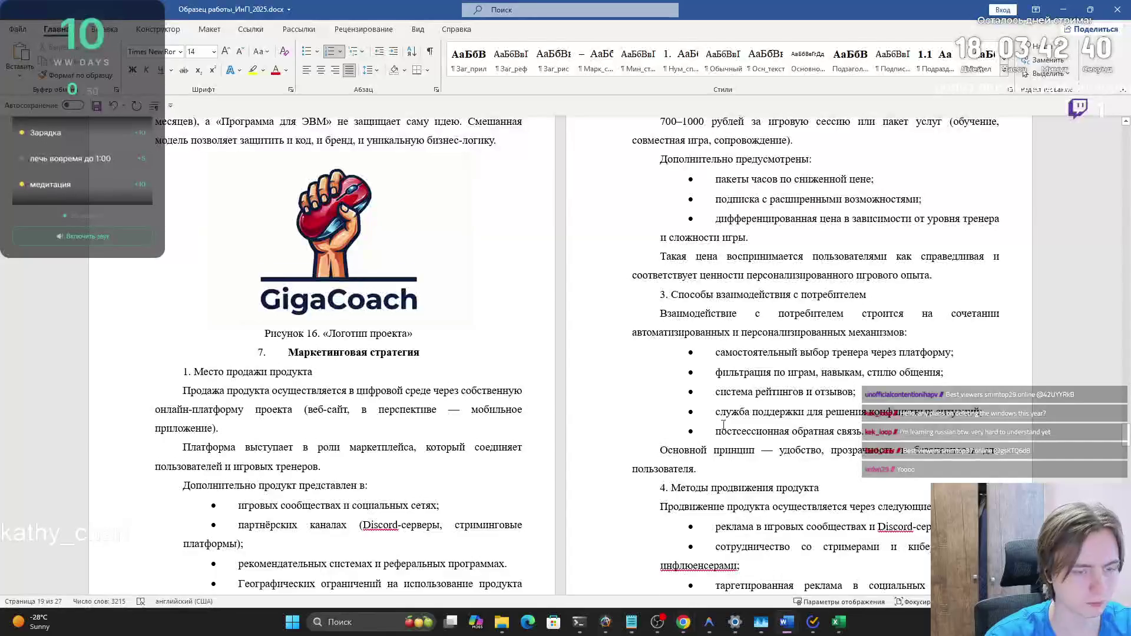
scroll(766, 414, "down", 20)
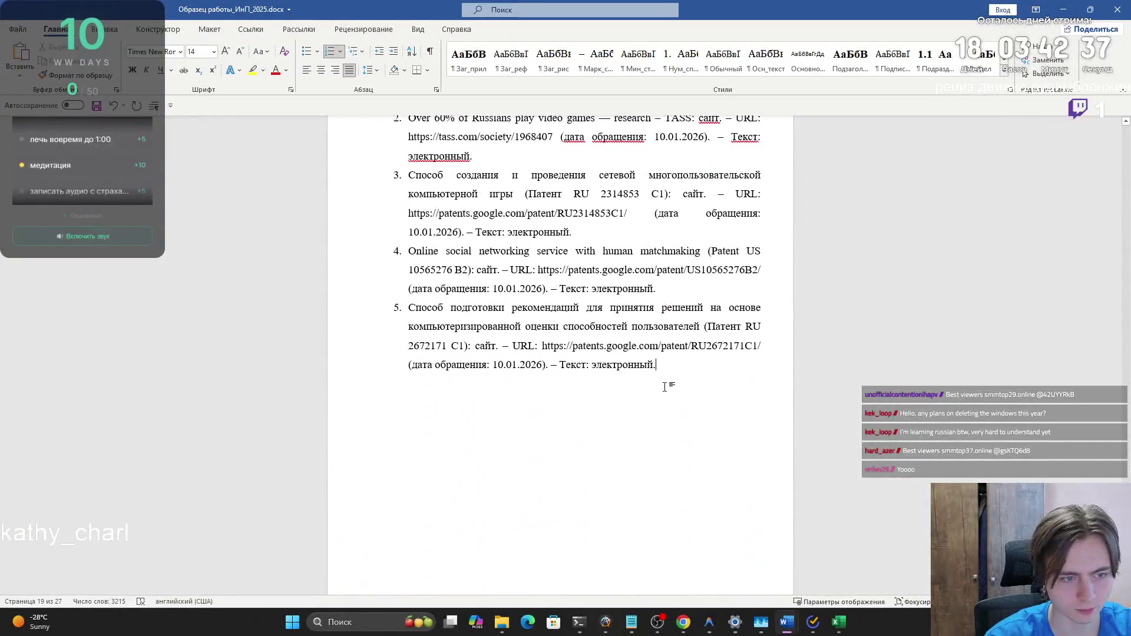
left_click(672, 384)
key("ctrl+v")
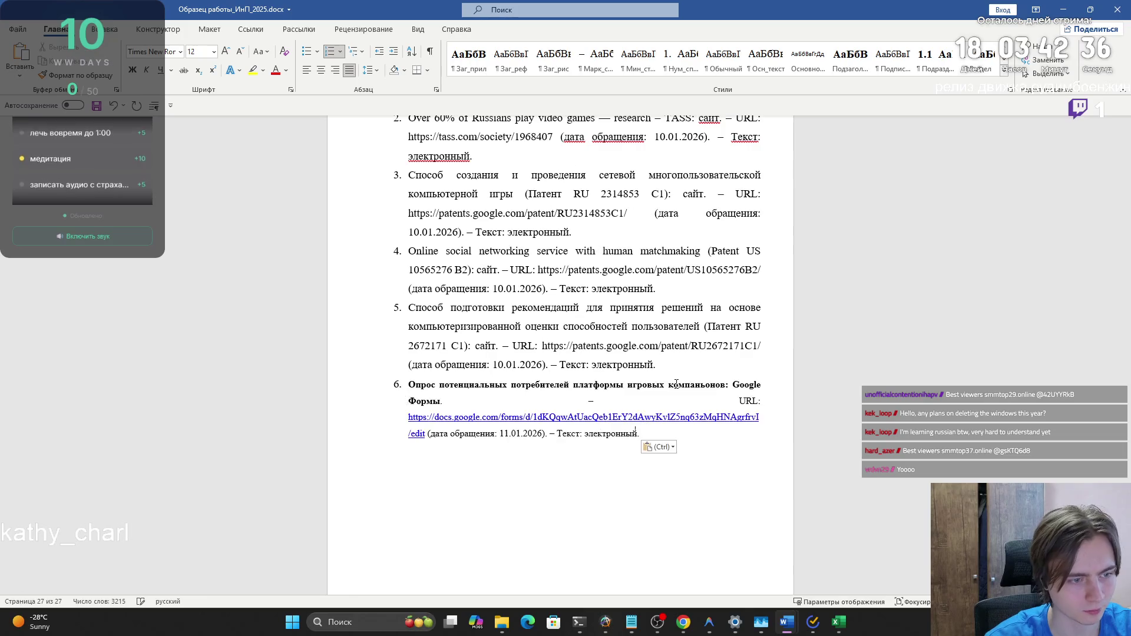
left_click(659, 447)
left_click(706, 481)
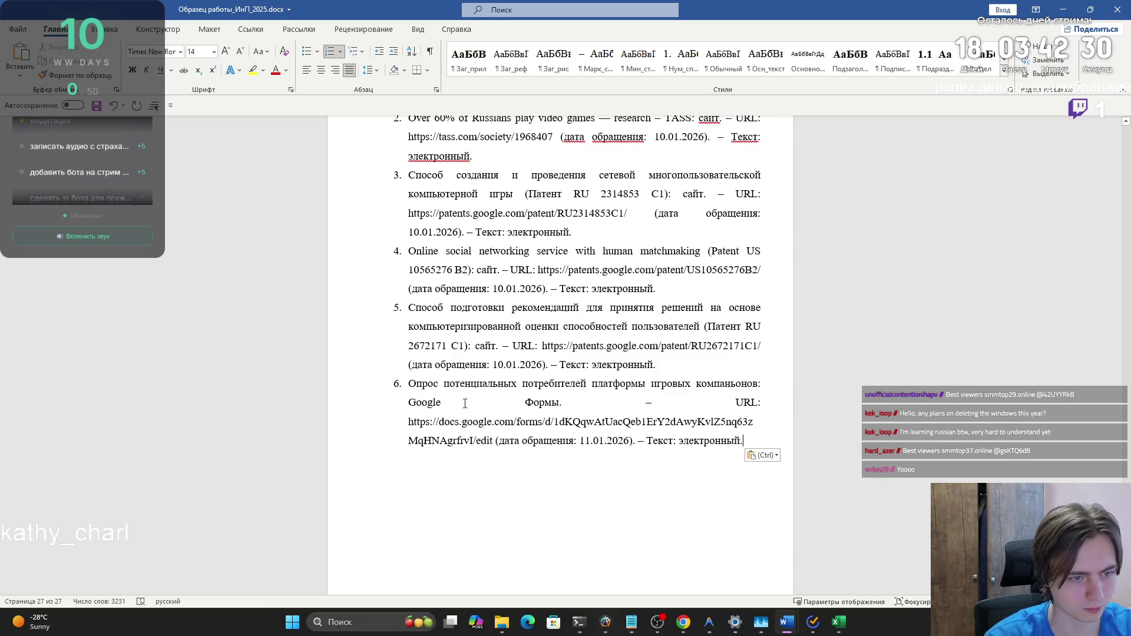
Replace entry 6's old form URL with the new viewform link, pasted as Keep Text Only
left_click(683, 622)
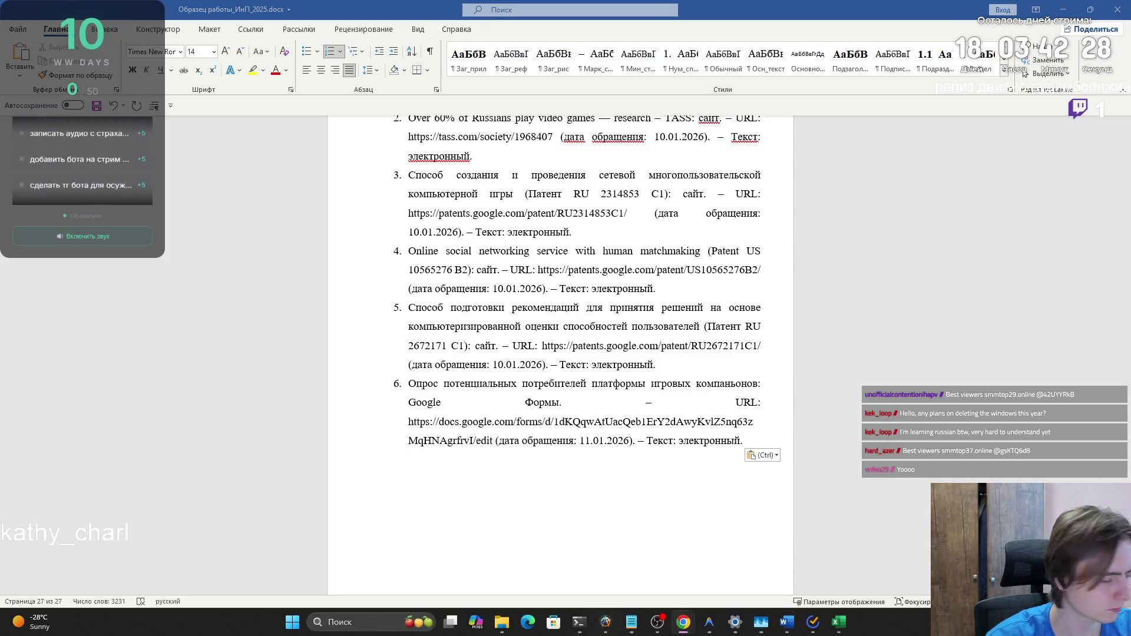
key("alt+Tab")
left_click_drag(411, 422, 494, 440)
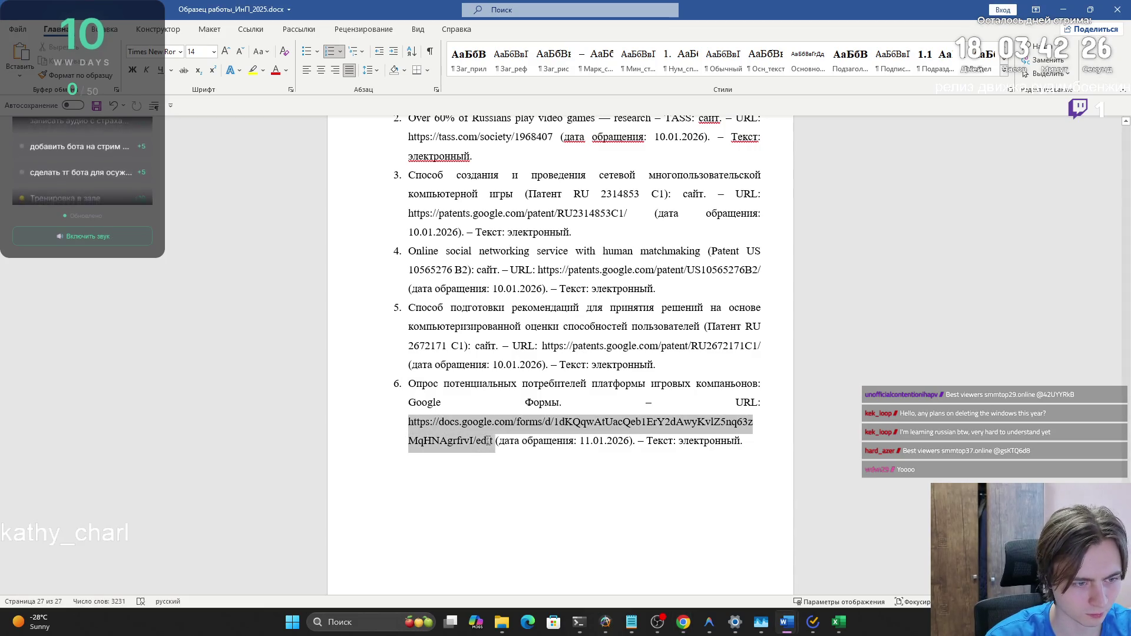
key("ctrl+v")
left_click(759, 452)
left_click(791, 485)
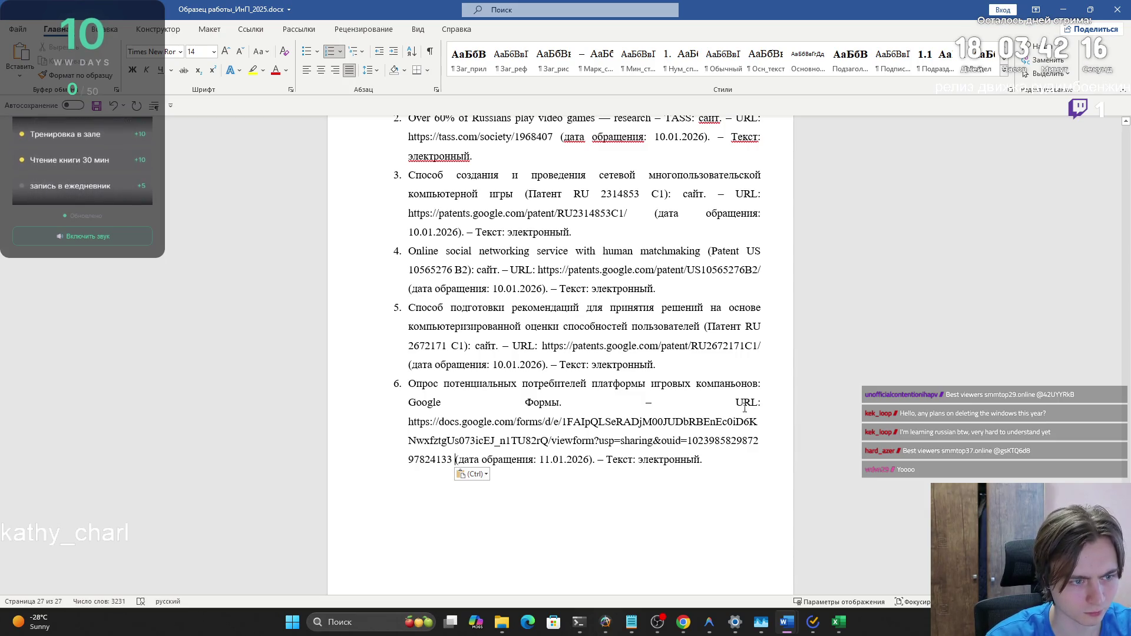
scroll(414, 298, "up", 4)
left_click(414, 298)
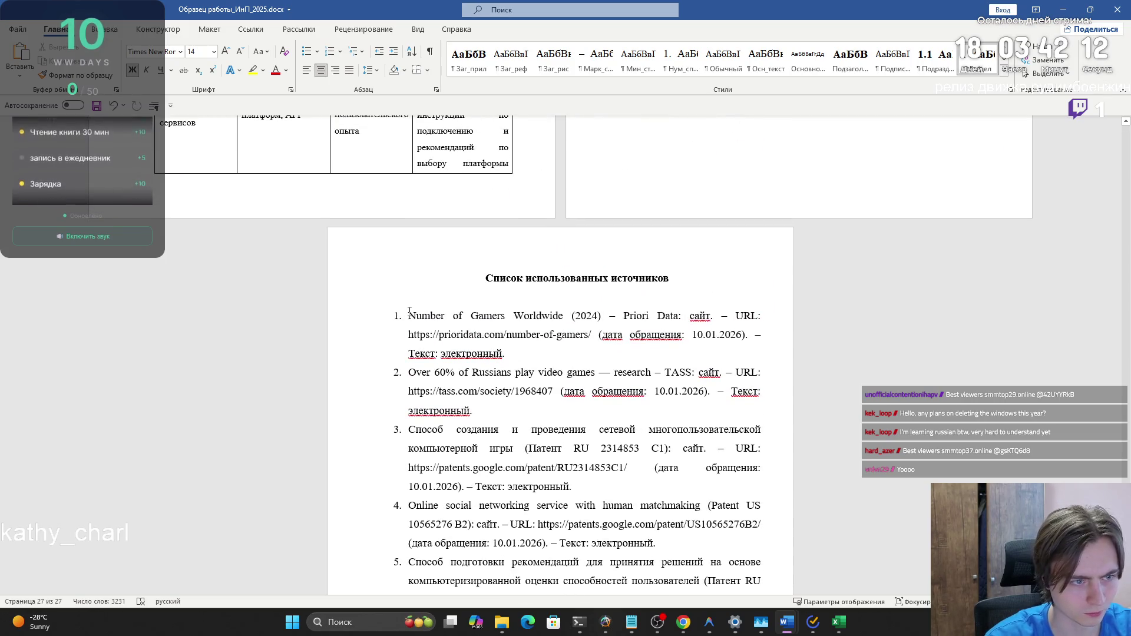
Select all reference entries and open their Paragraph settings, keeping 1,5 line spacing
left_click_drag(413, 298, 511, 371)
key("ctrl+shift+End")
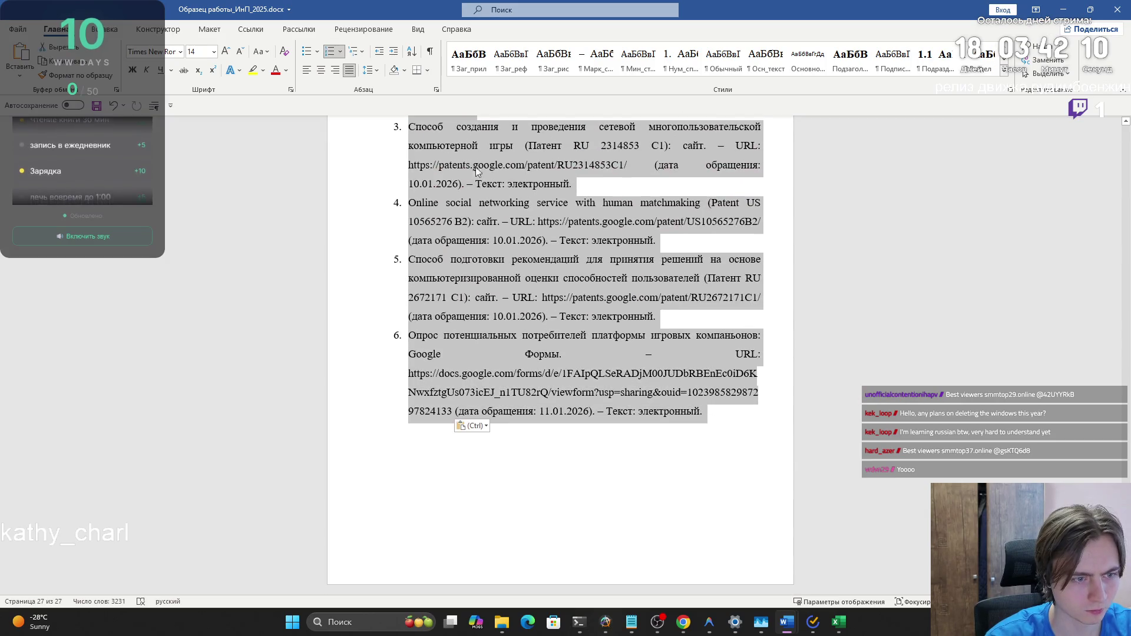
left_click(436, 90)
left_click(599, 327)
left_click(600, 327)
Give the reference entries a 1,25 cm first-line indent and apply it
left_click(655, 263)
left_click(598, 280)
left_click(593, 265)
left_click(590, 284)
left_click(592, 264)
left_click(594, 274)
double_click(682, 263)
key("BackSpace")
left_click(596, 264)
left_click(598, 281)
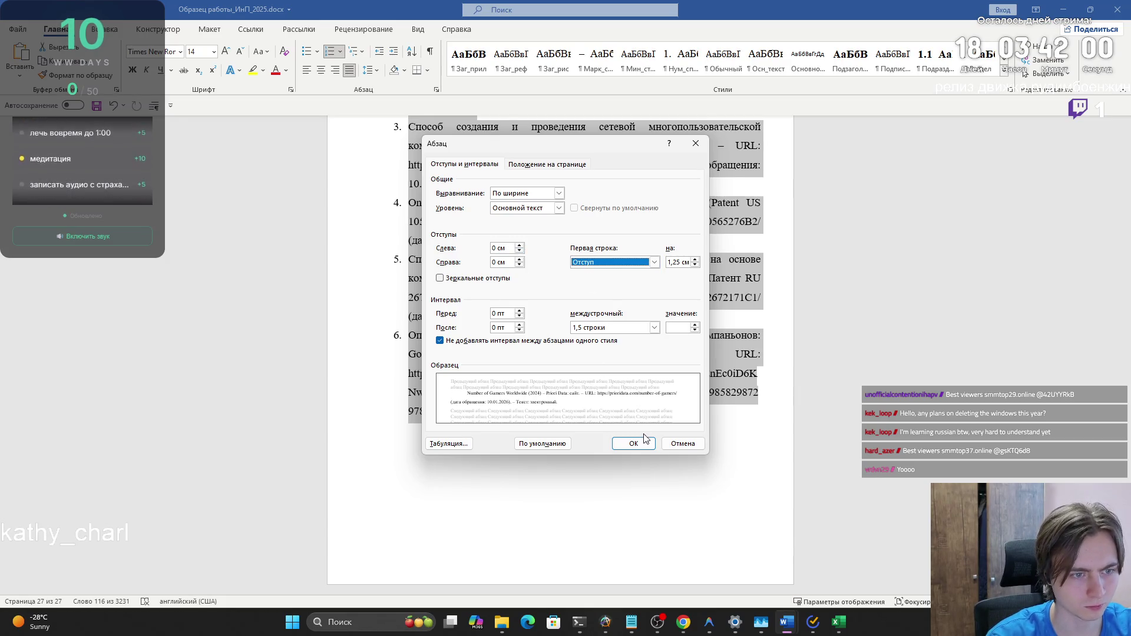
left_click(633, 444)
Set the 'Список использованных источников' heading's spacing Before and After to 0 pt
scroll(574, 320, "up", 5)
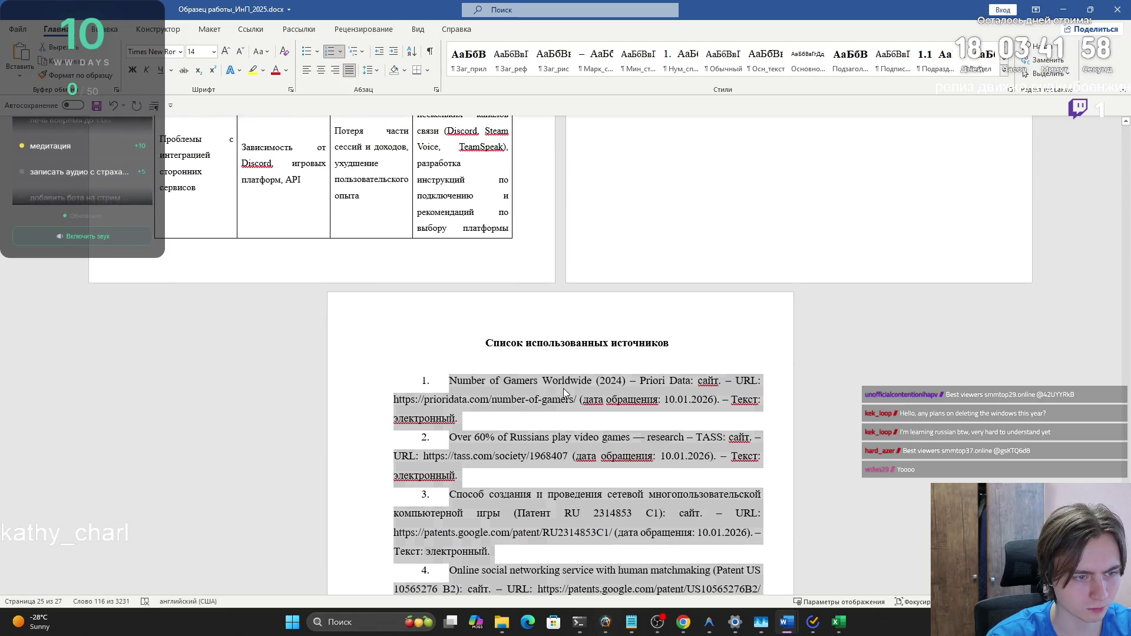
triple_click(481, 337)
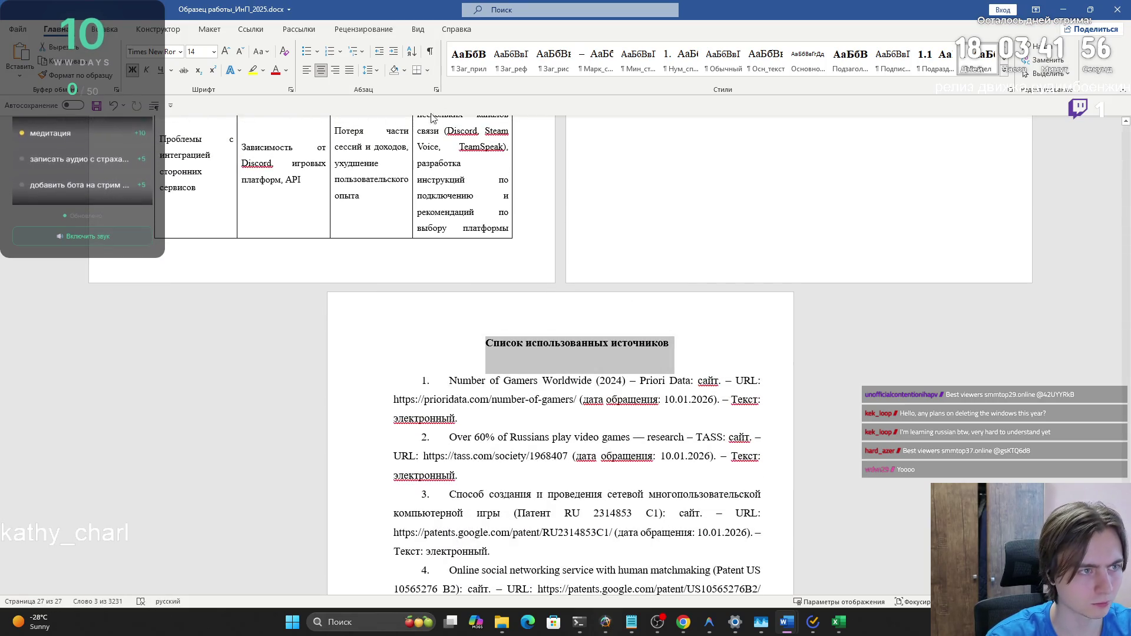
left_click(436, 89)
left_click(613, 329)
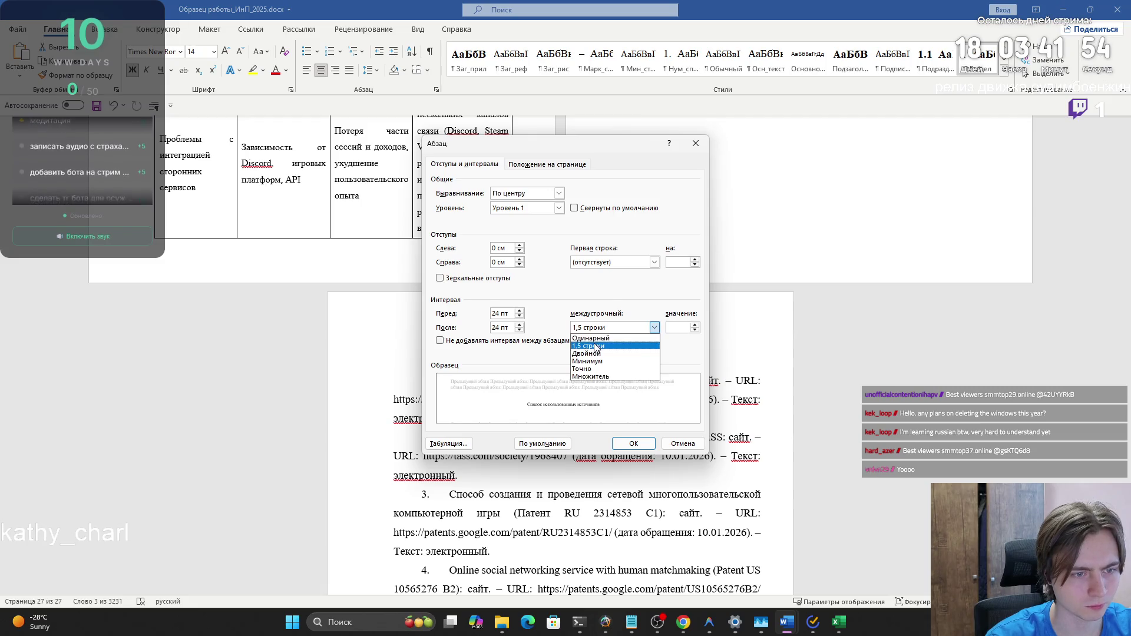
left_click(597, 348)
double_click(502, 312)
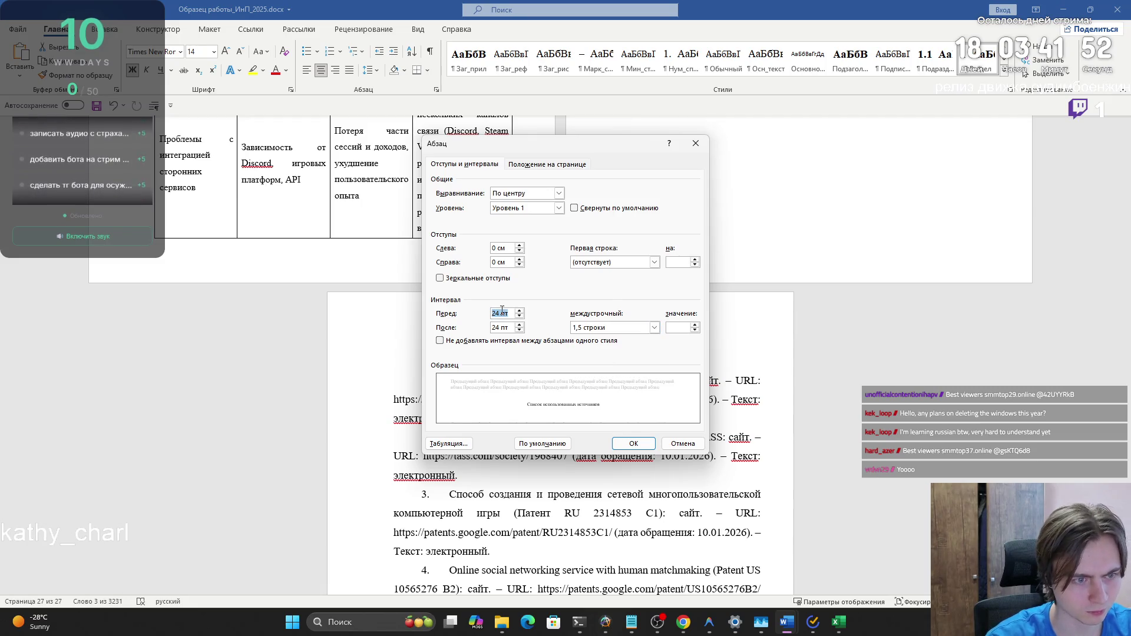
type("0")
key("Tab")
key("Return")
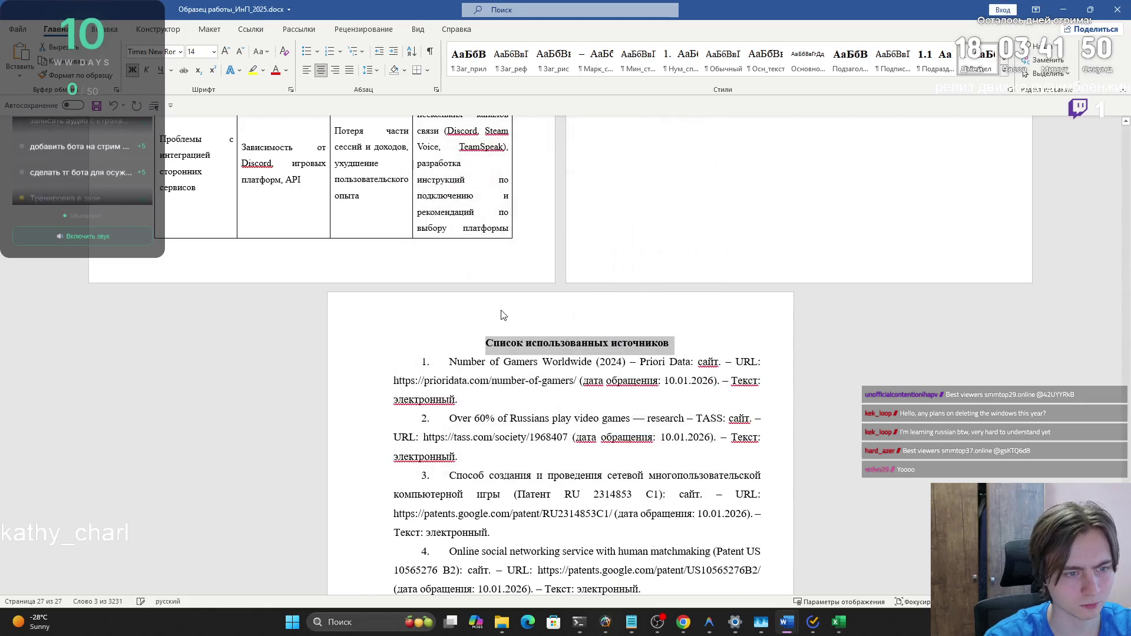
left_click(564, 367)
scroll(569, 383, "down", 6)
scroll(575, 401, "up", 7)
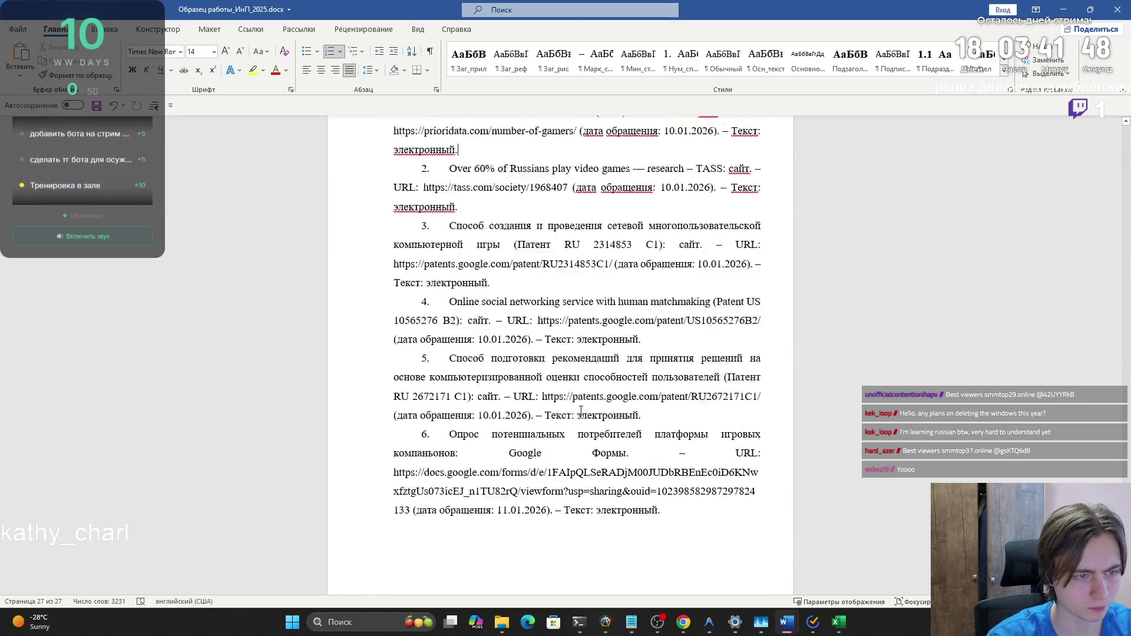
scroll(576, 407, "up", 10)
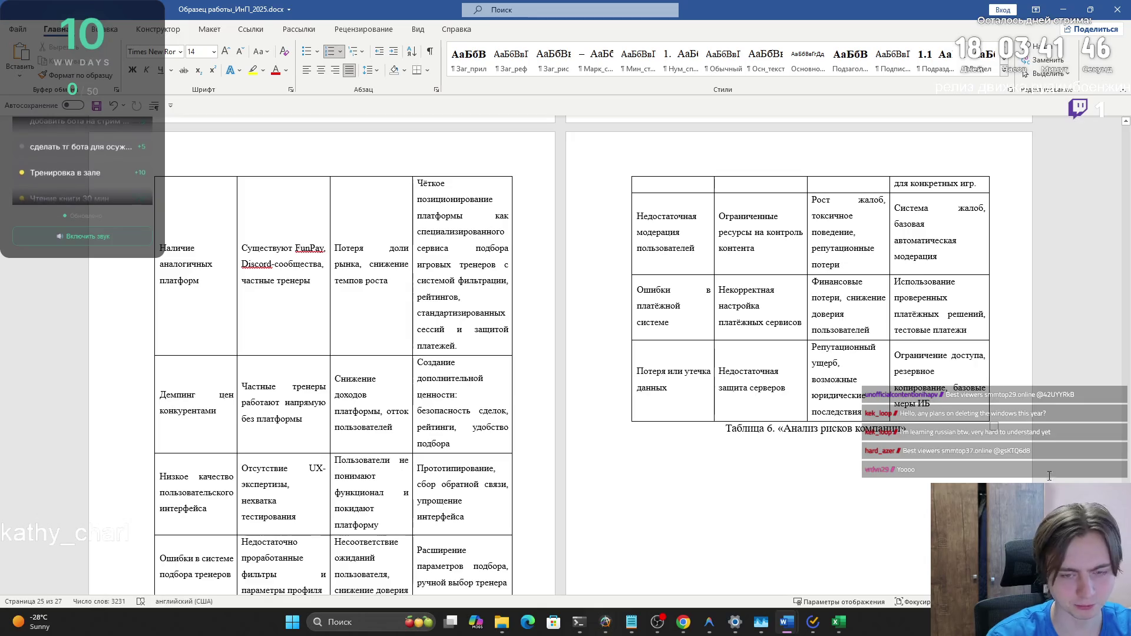
Save the document and update the entire table of contents
left_click(96, 106)
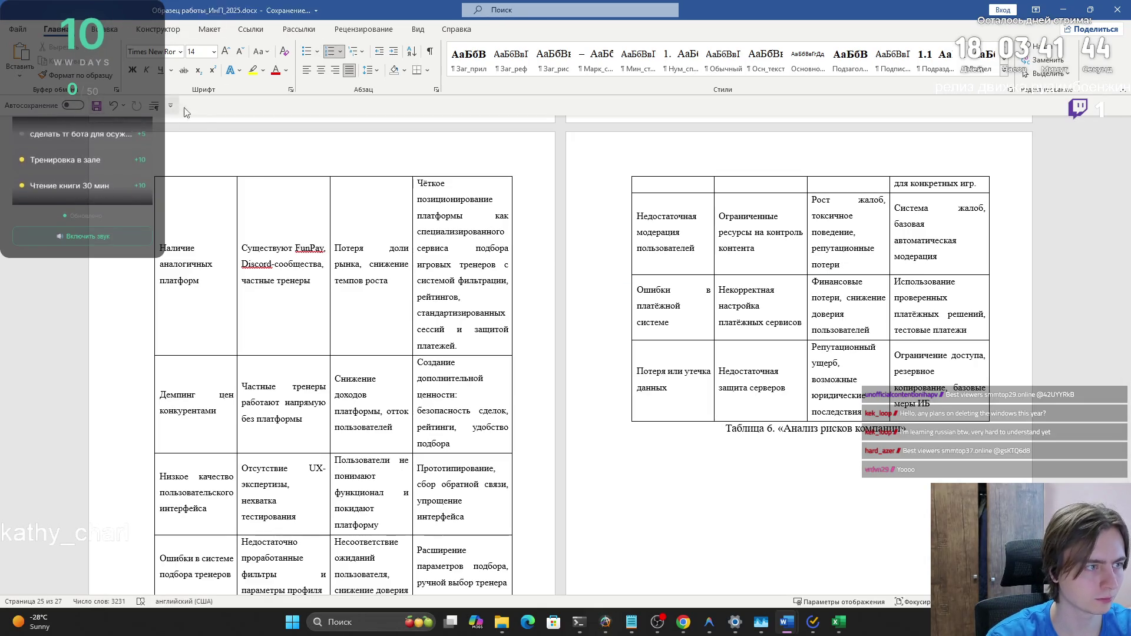
key("ctrl+Home")
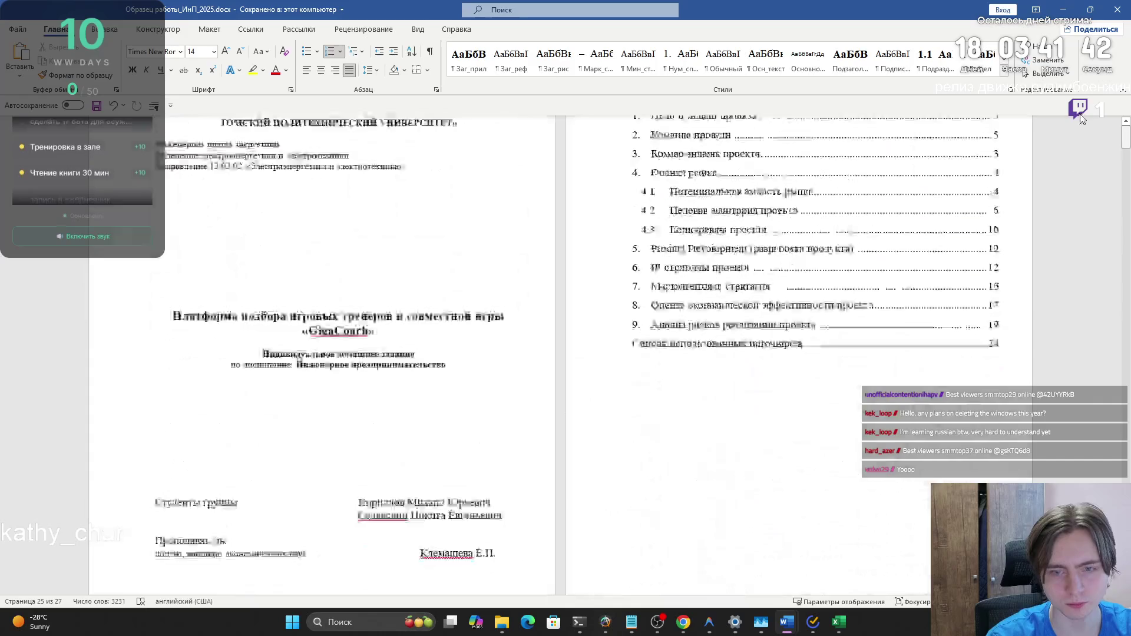
left_click(641, 188)
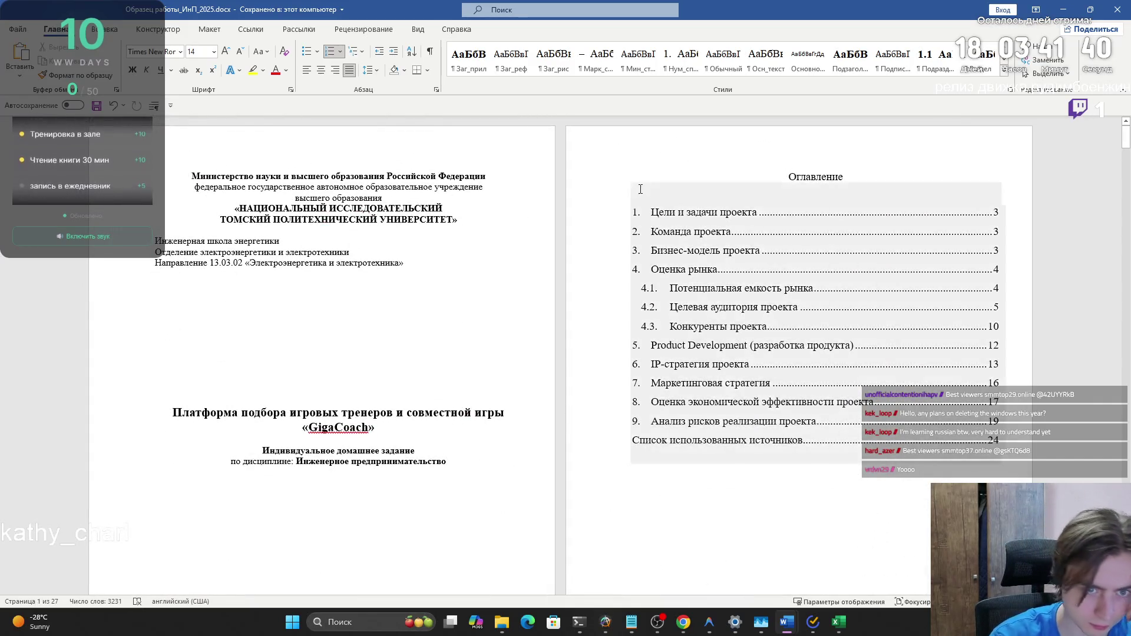
right_click(722, 250)
left_click(766, 341)
left_click(549, 308)
left_click(557, 326)
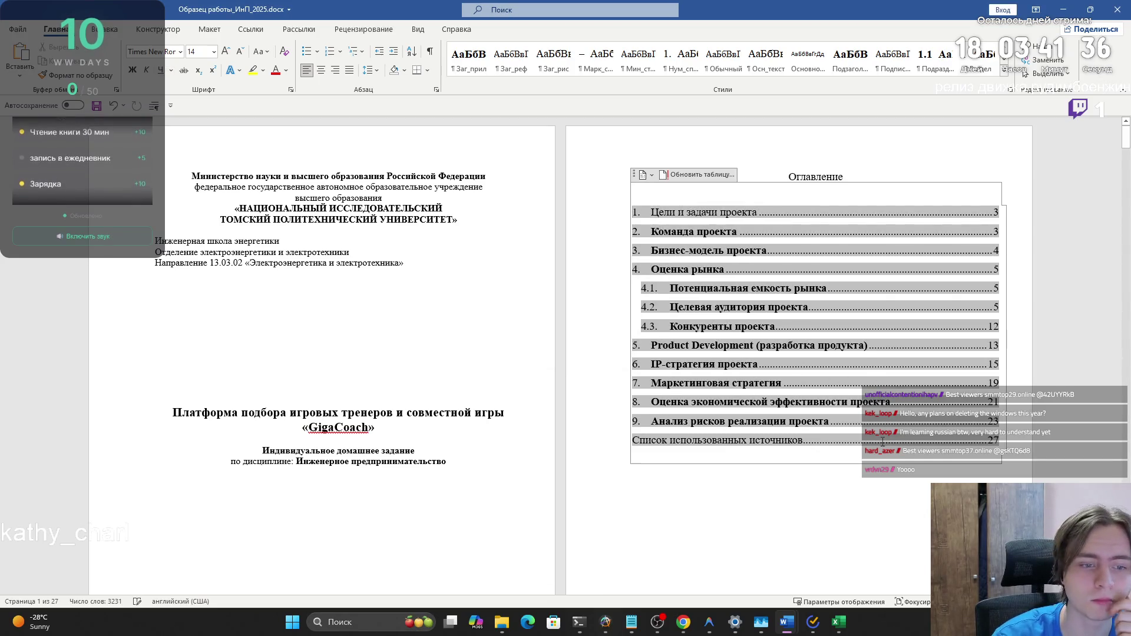
Remove bold formatting from all table of contents entries
left_click_drag(794, 434, 633, 207)
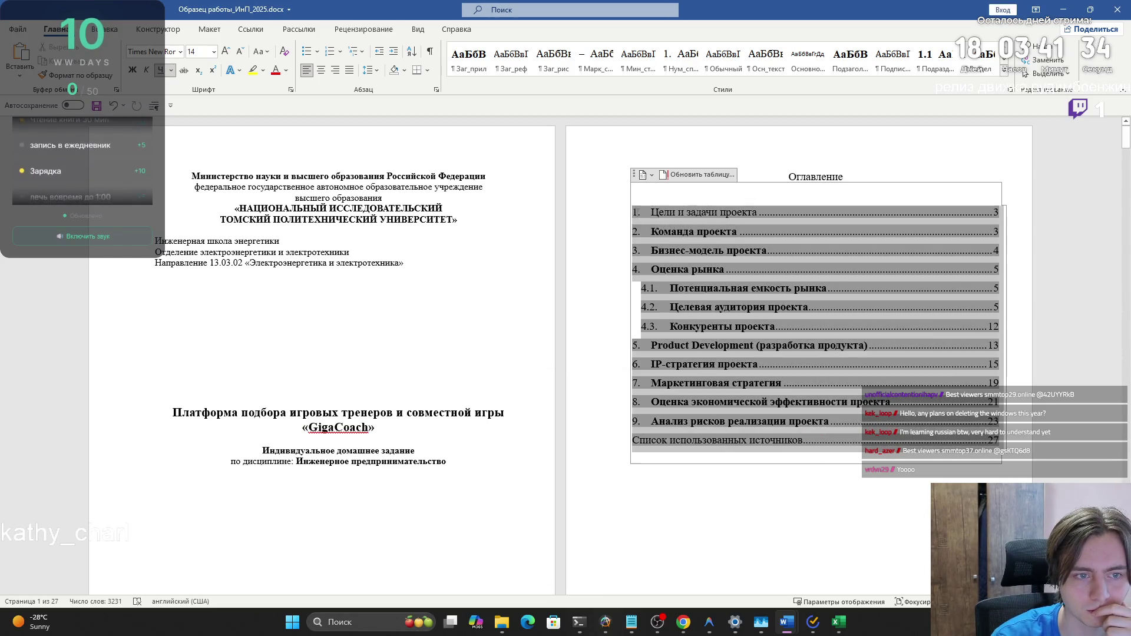
key("ctrl+space")
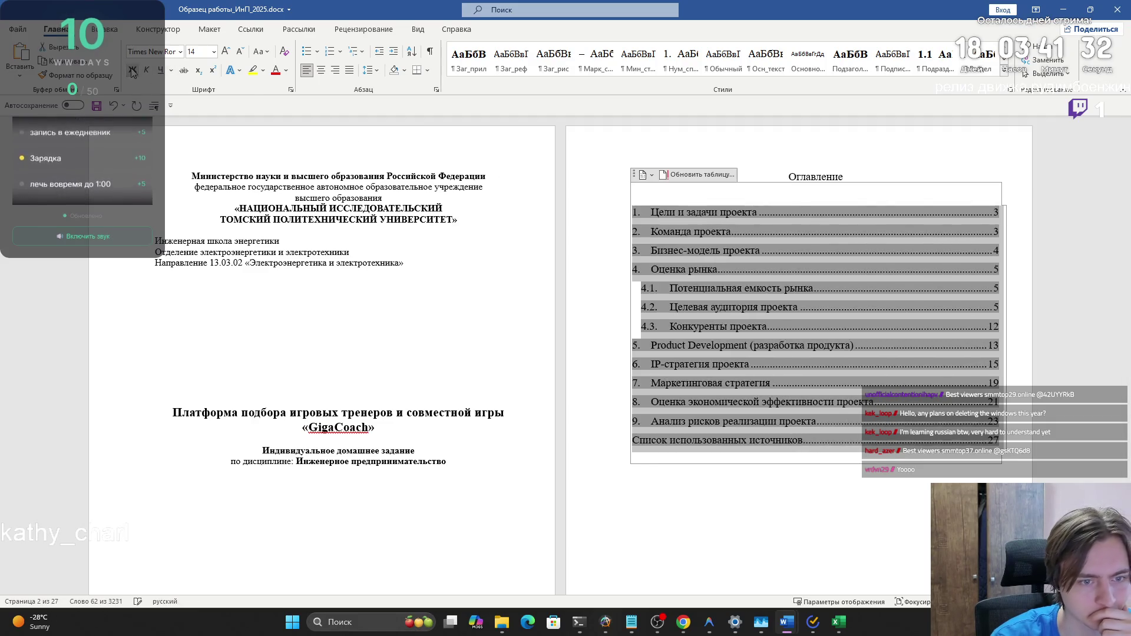
left_click(746, 481)
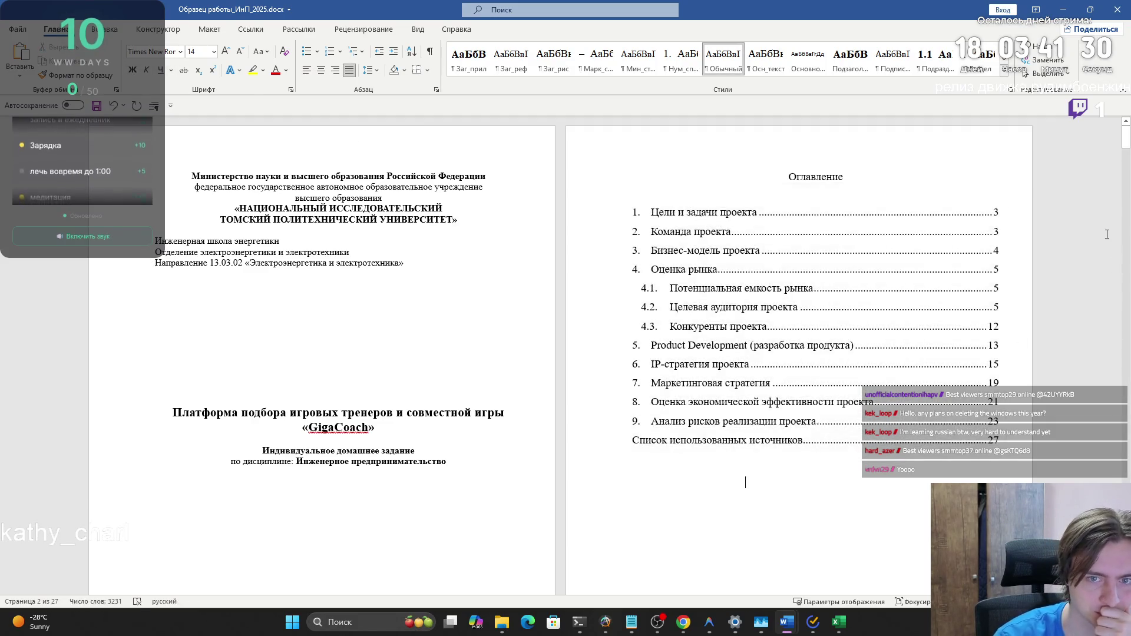
mouse_move(1129, 140)
left_mouse_down()
mouse_move(1112, 211)
mouse_move(1097, 161)
mouse_move(1101, 227)
mouse_move(1075, 322)
mouse_move(1074, 310)
left_mouse_up()
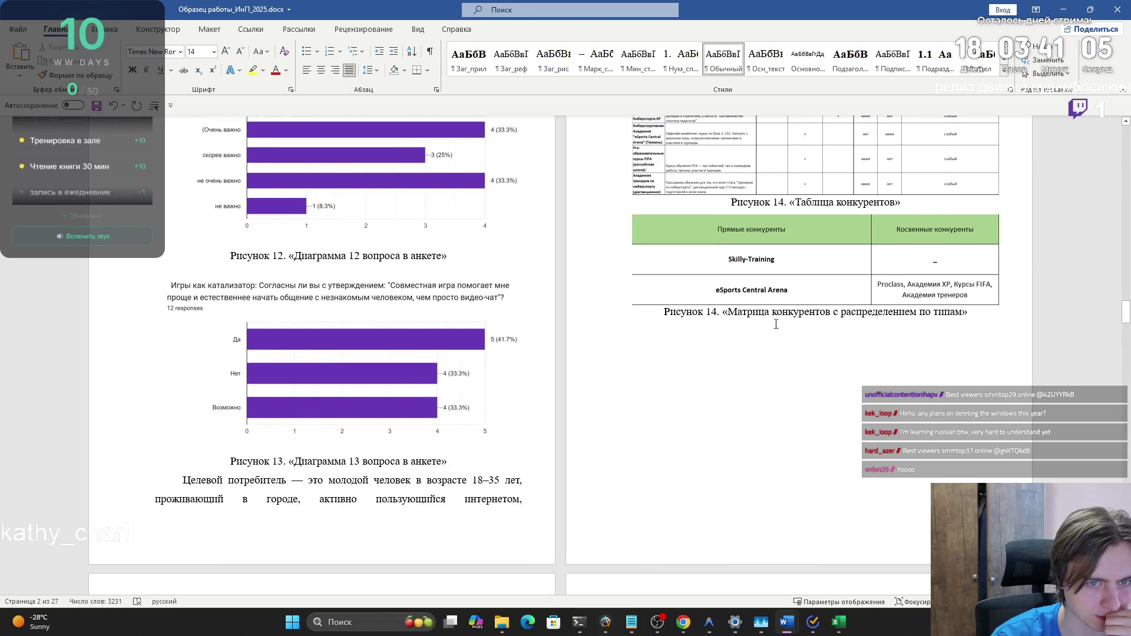
Renumber the competitor-matrix caption from 'Рисунок 14' to 'Рисунок 15'
left_click(717, 313)
key("BackSpace")
type("5")
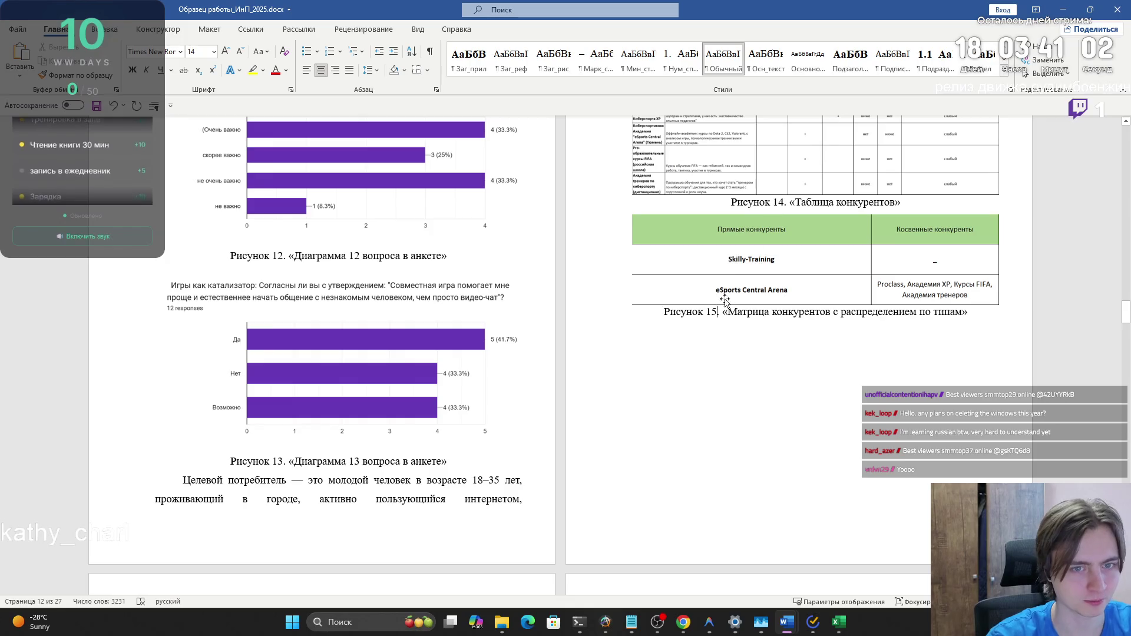
Scroll through the rest of the report to the reference list and save it
scroll(356, 455, "down", 10)
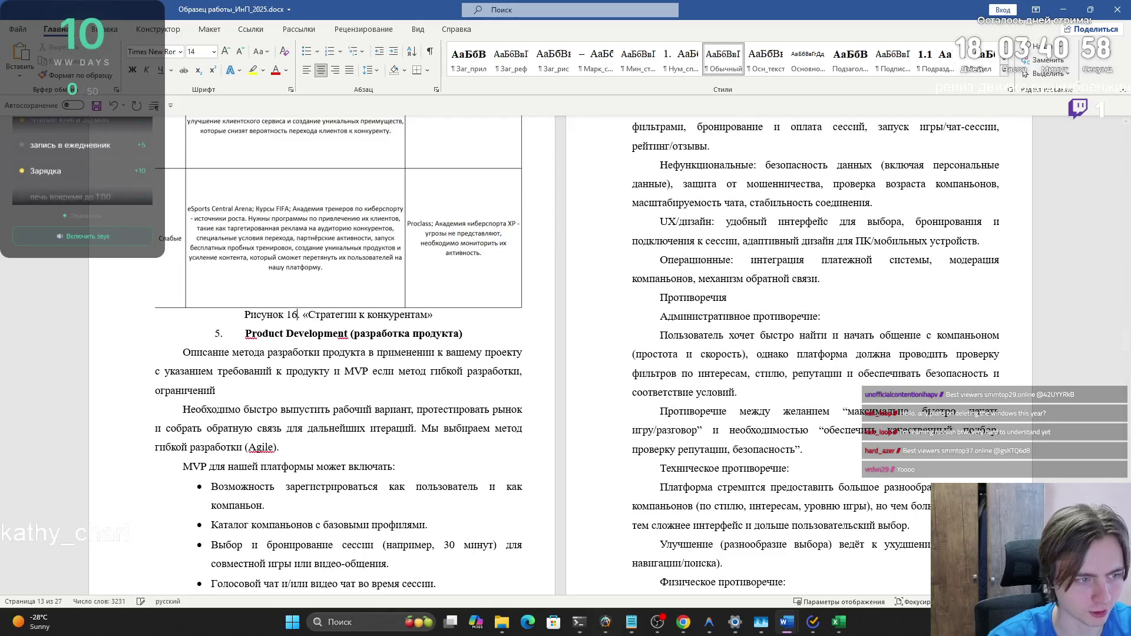
scroll(330, 306, "down", 15)
scroll(362, 279, "down", 15)
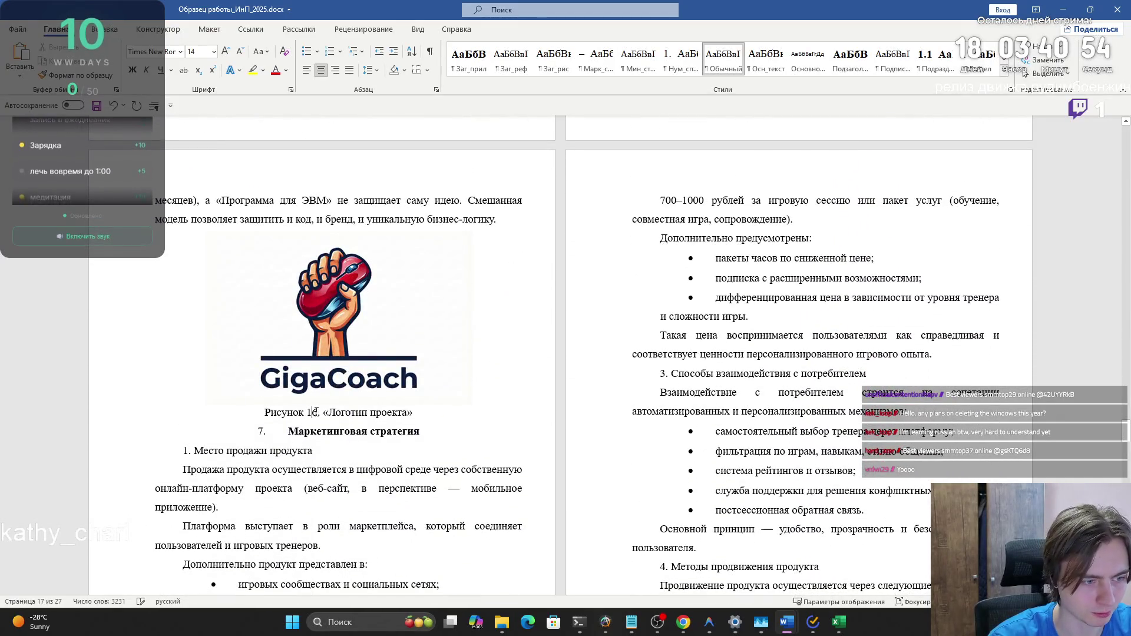
scroll(317, 412, "down", 15)
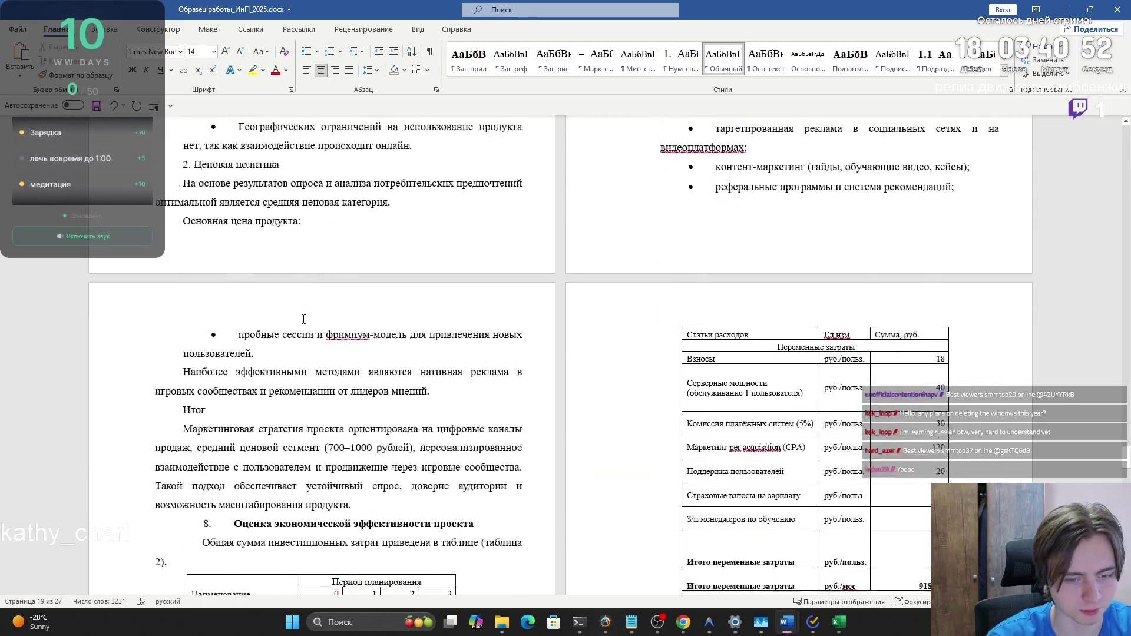
scroll(294, 315, "down", 20)
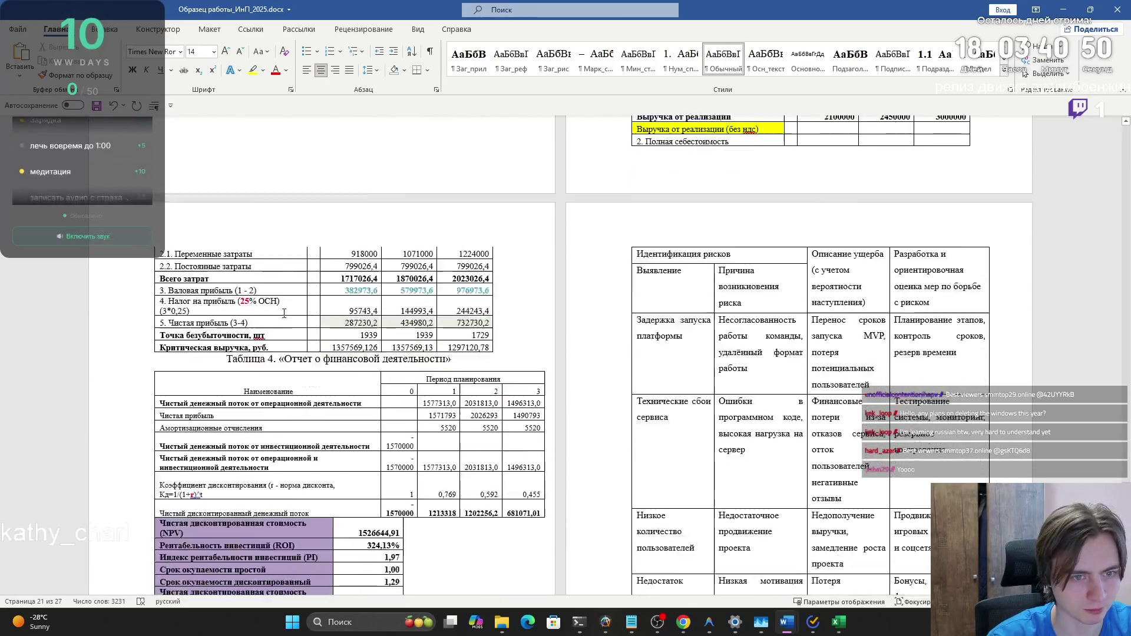
scroll(279, 313, "down", 20)
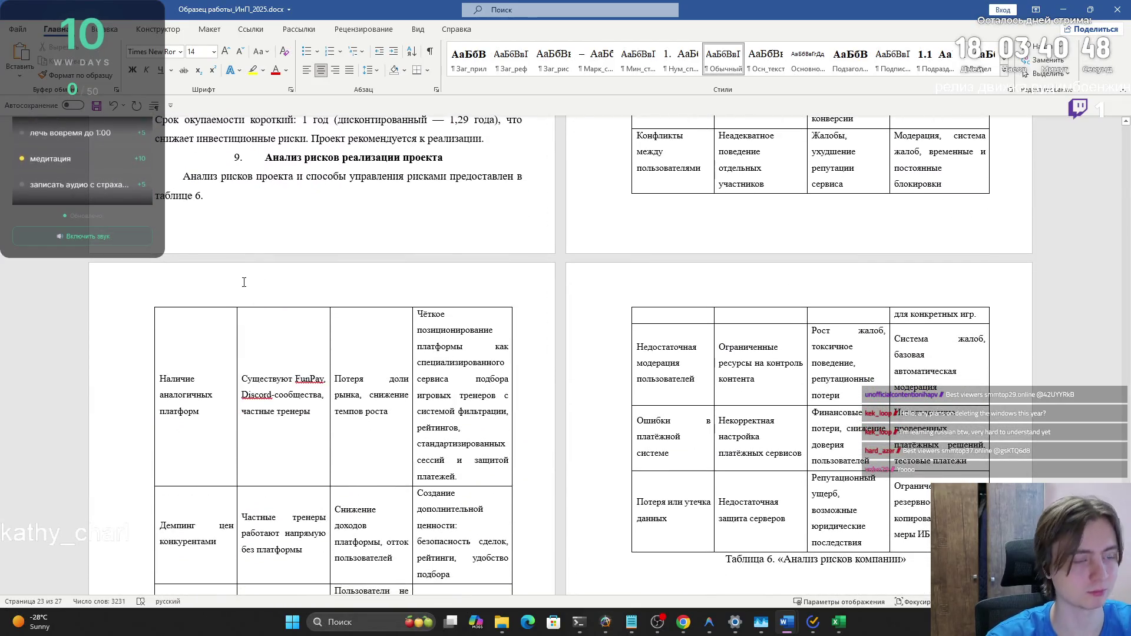
scroll(235, 281, "down", 6)
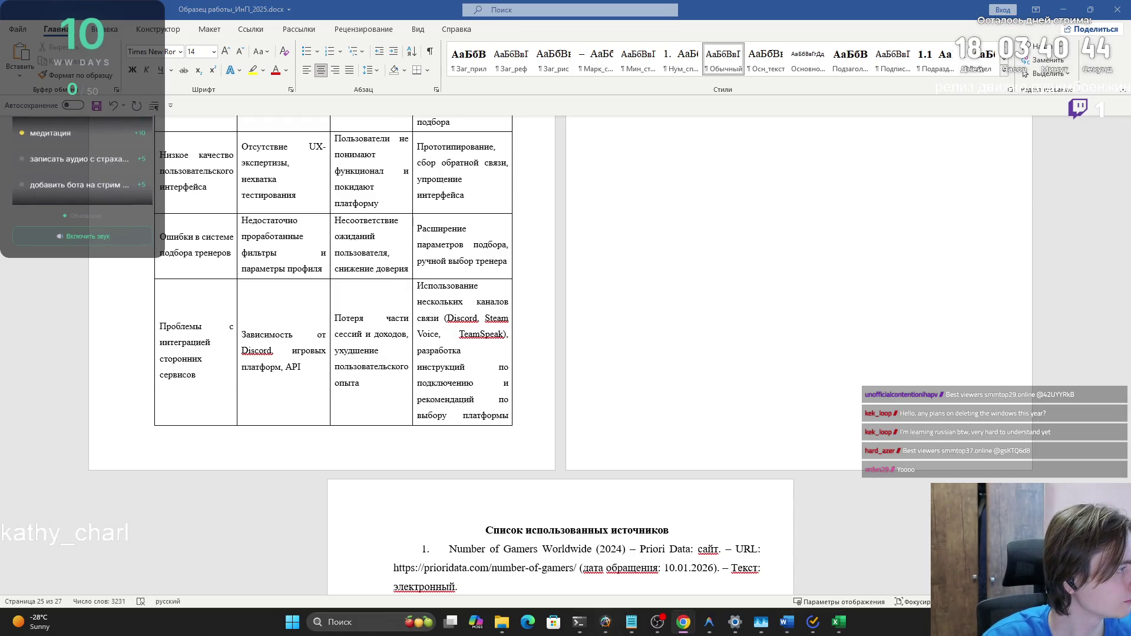
scroll(256, 313, "down", 3)
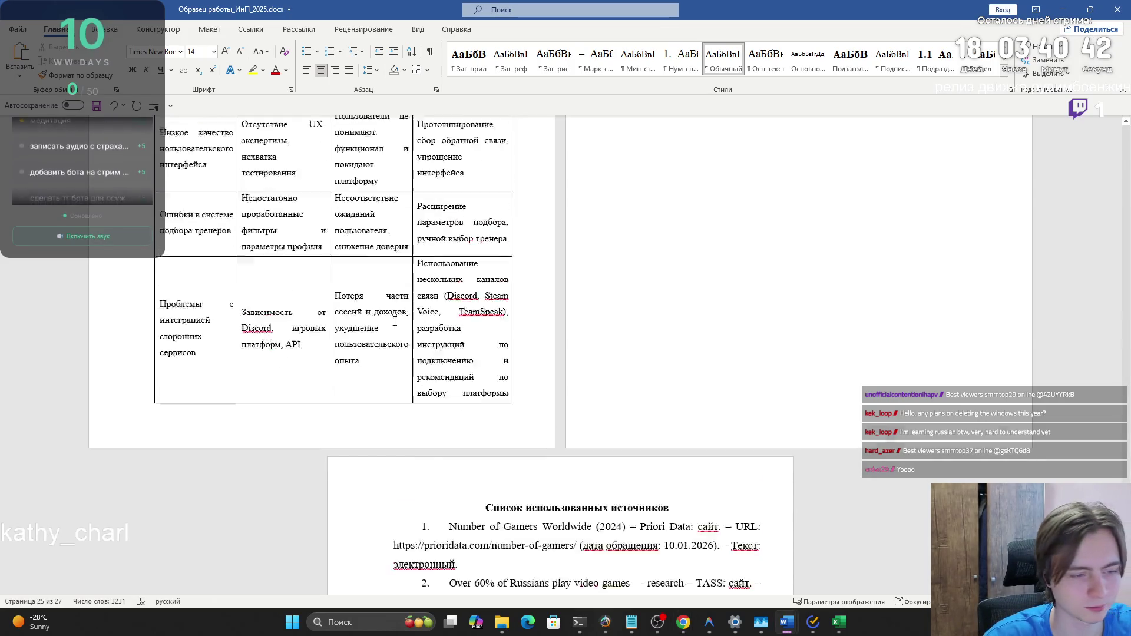
key("ctrl+s")
scroll(281, 272, "down", 7)
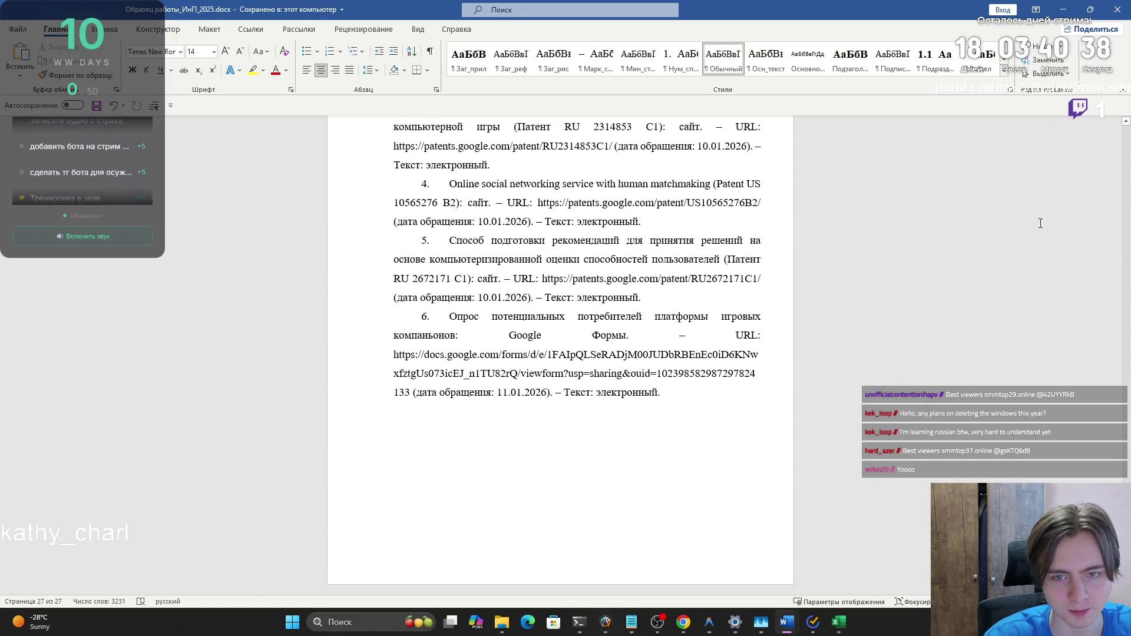
Minimize Word and open the LMS presentation template link in a new tab
left_click(1117, 6)
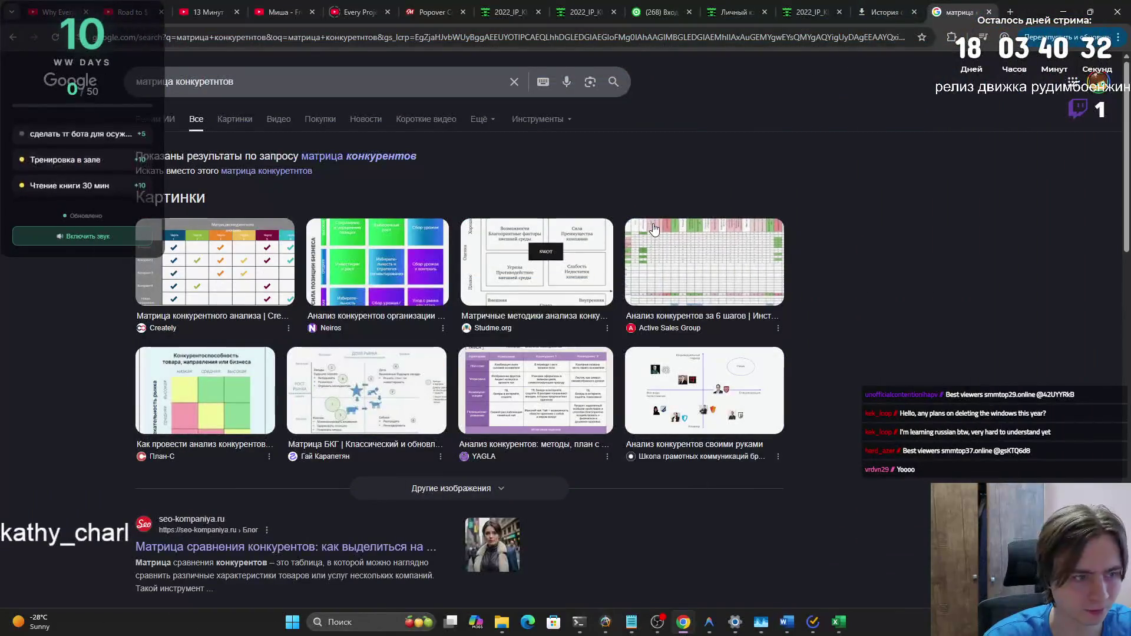
left_click(582, 12)
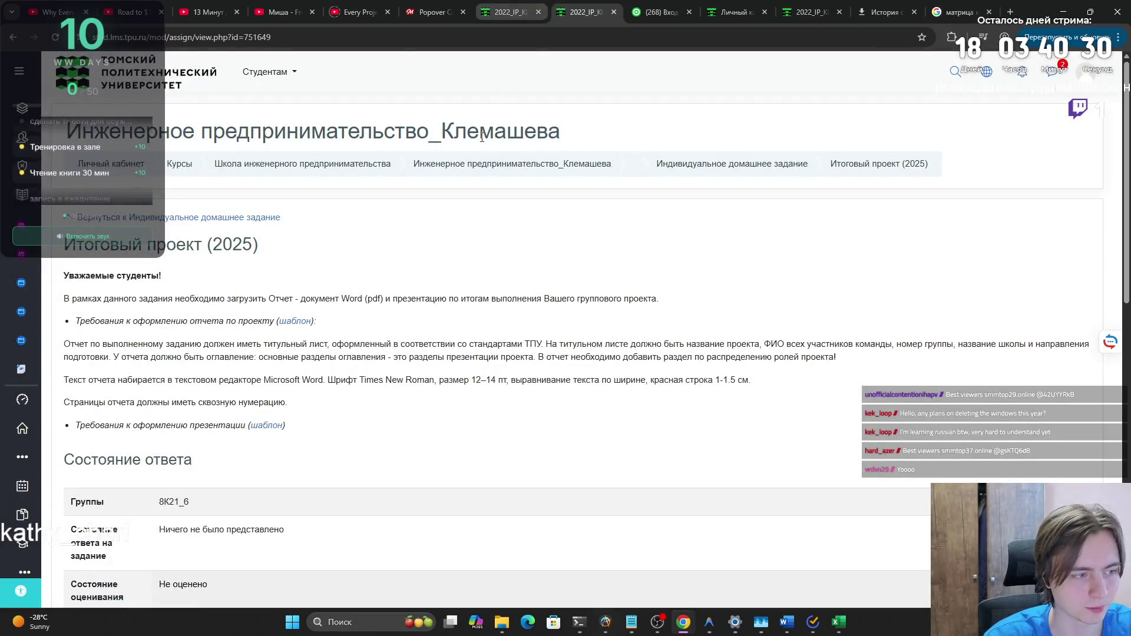
right_click(267, 428)
left_click(265, 427)
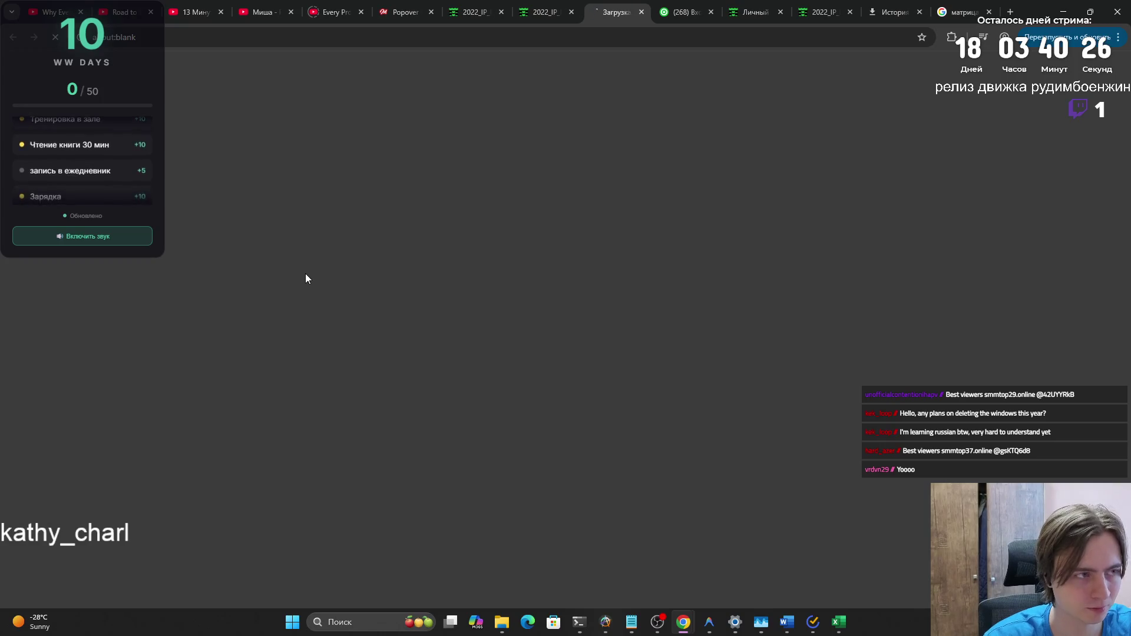
Select the continuous page numbering requirement, then bring Word back at its title page
left_click(546, 11)
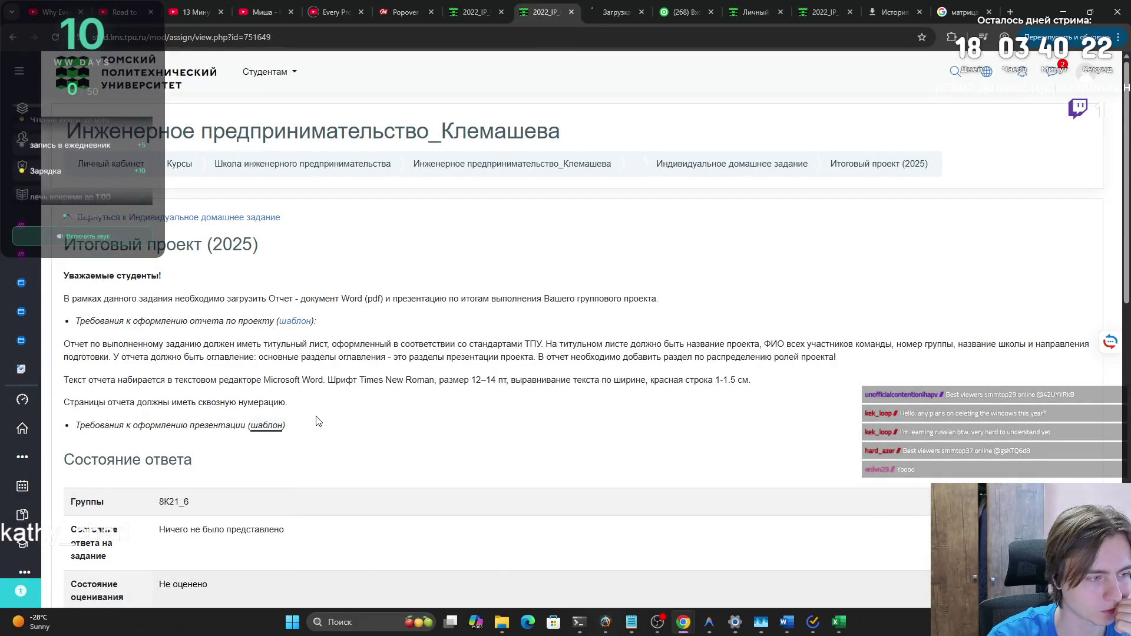
left_click_drag(280, 403, 63, 403)
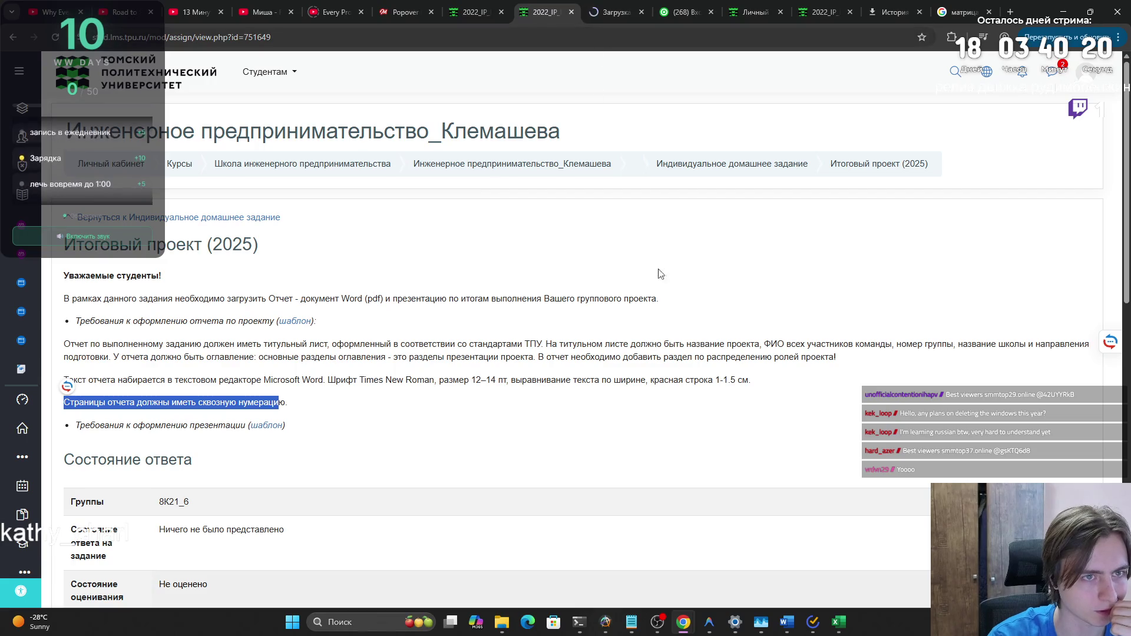
mouse_move(789, 623)
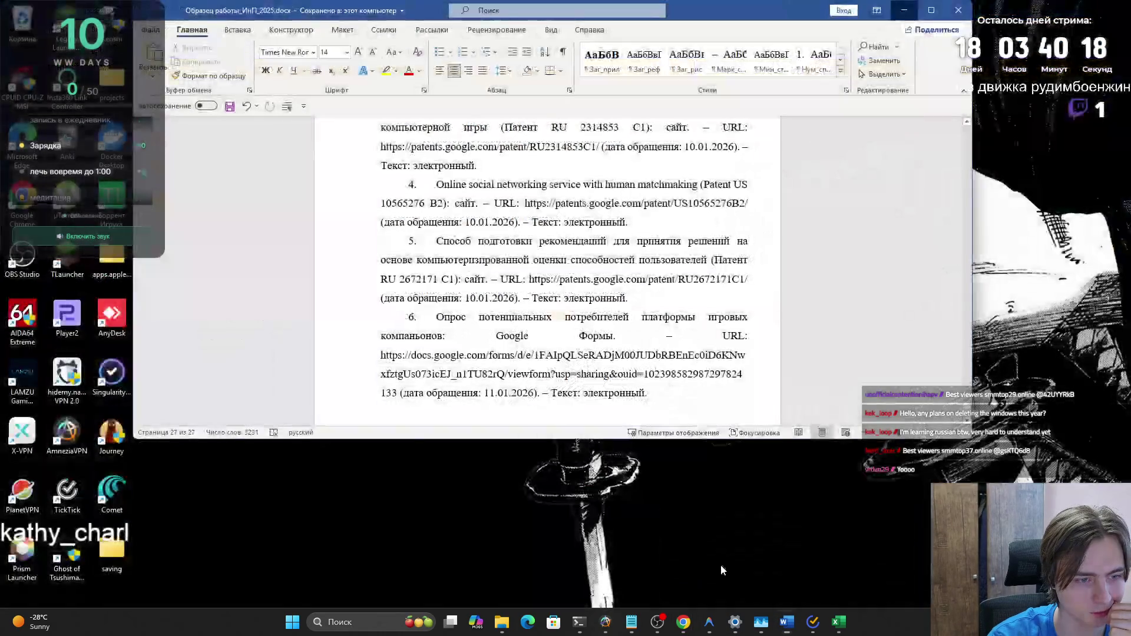
left_click(720, 565)
scroll(795, 347, "down", 1)
mouse_move(965, 410)
left_mouse_down()
mouse_move(936, 210)
mouse_move(939, 125)
left_mouse_up()
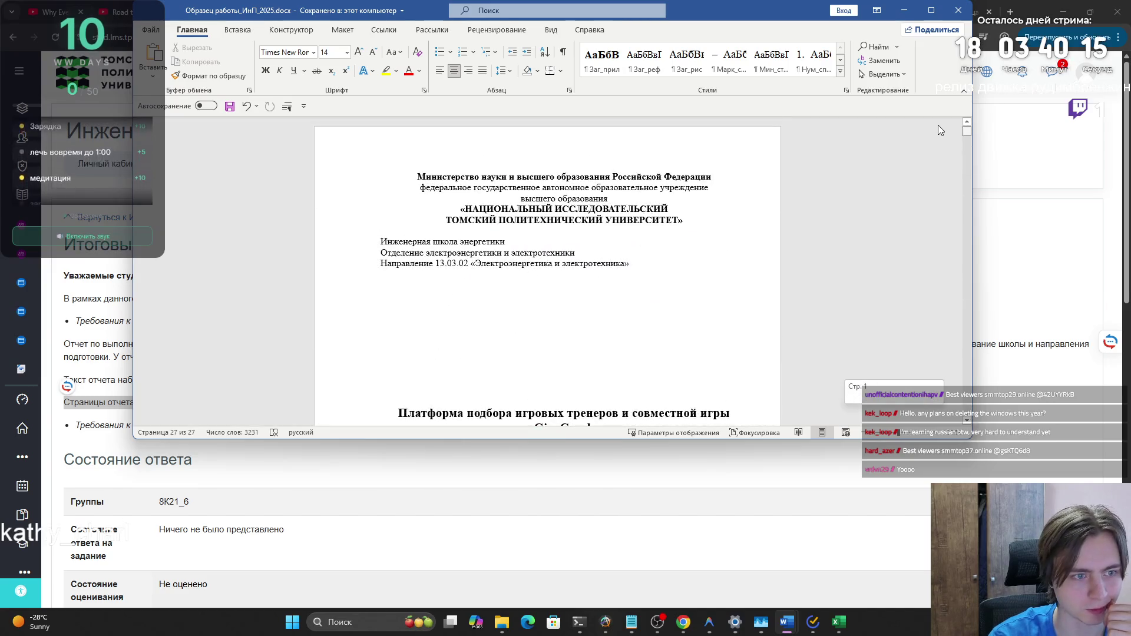
Insert Plain Number 2 page numbers centred at the bottom of every page
left_click(227, 36)
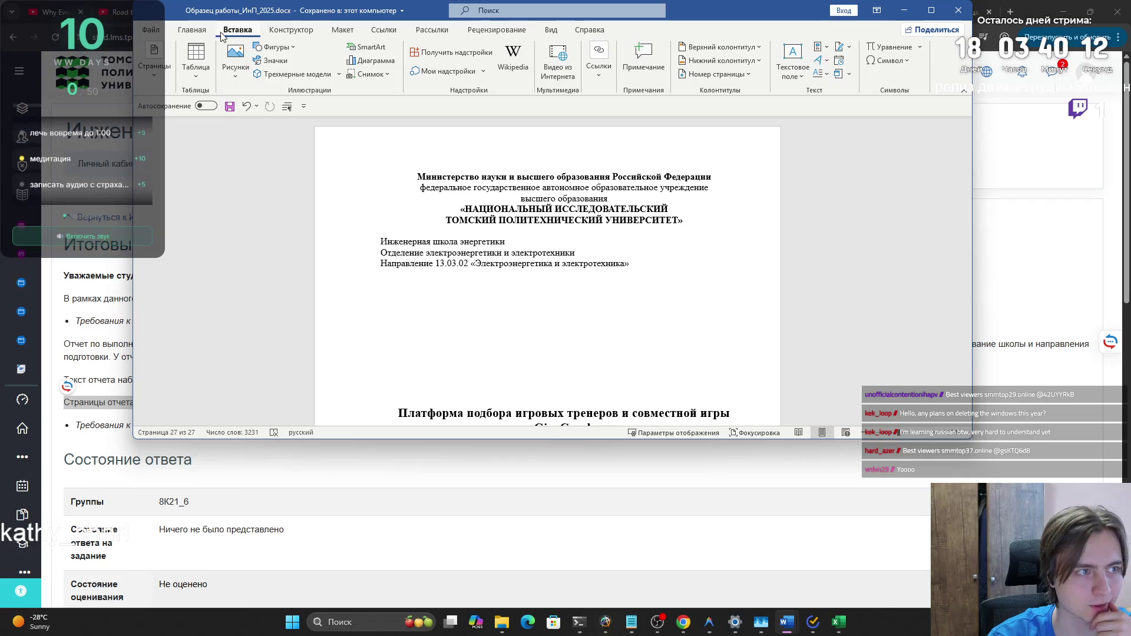
left_click(157, 80)
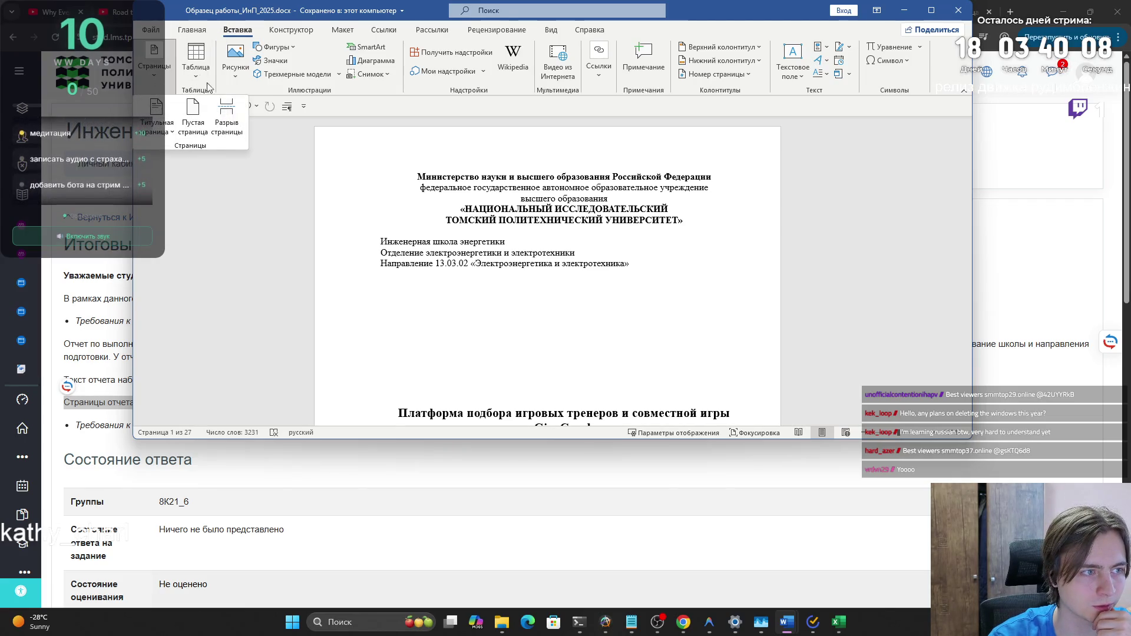
left_click(272, 158)
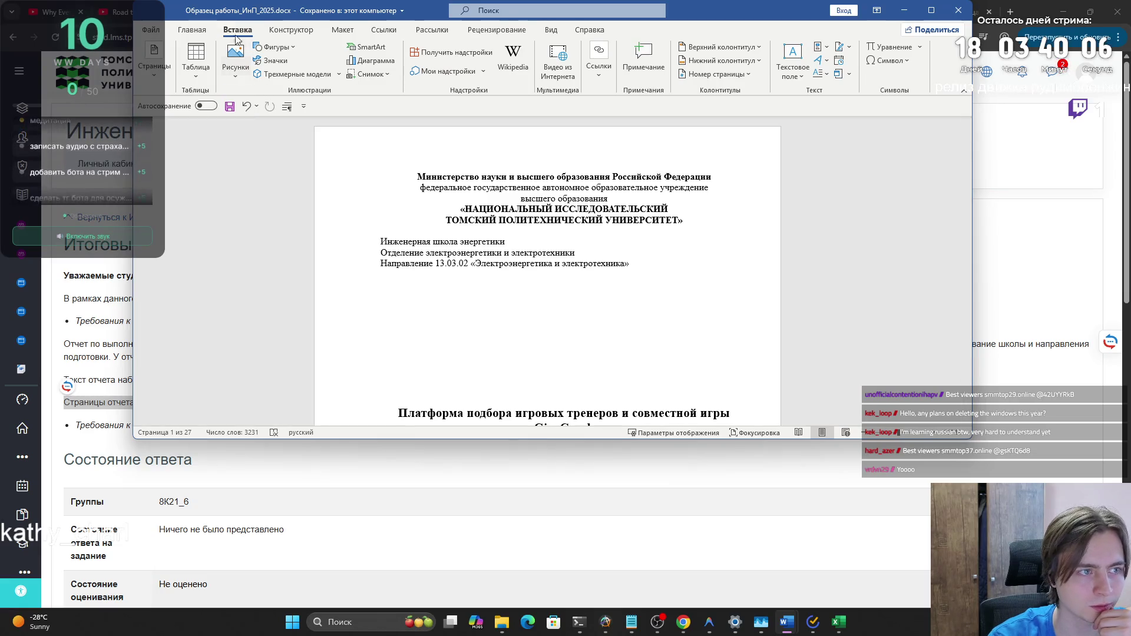
left_click(720, 75)
mouse_move(727, 106)
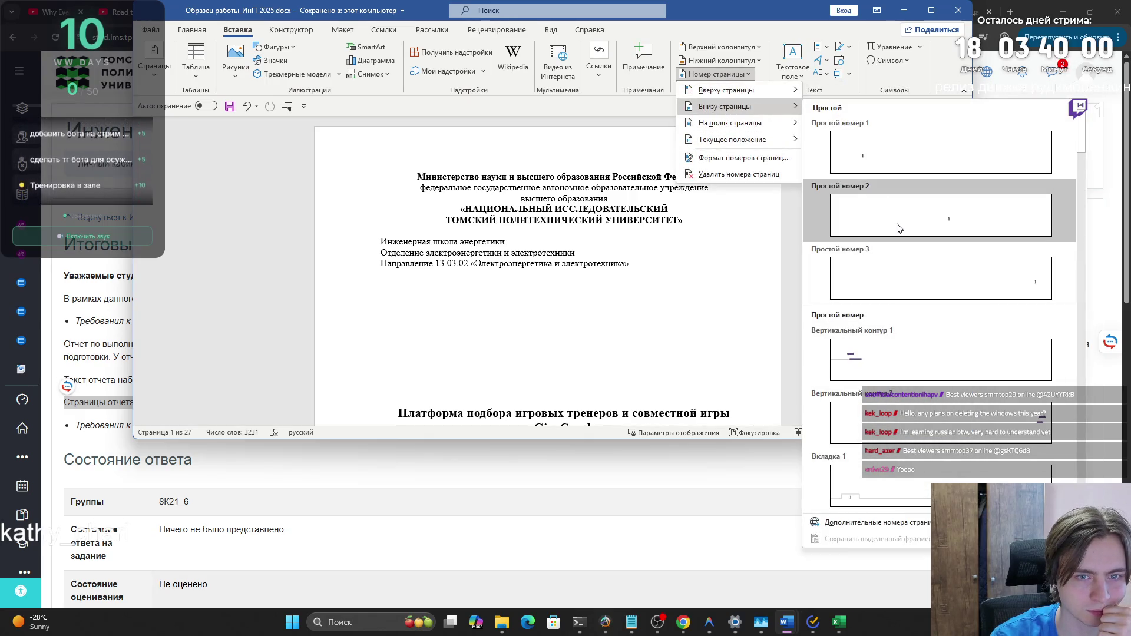
left_click(897, 227)
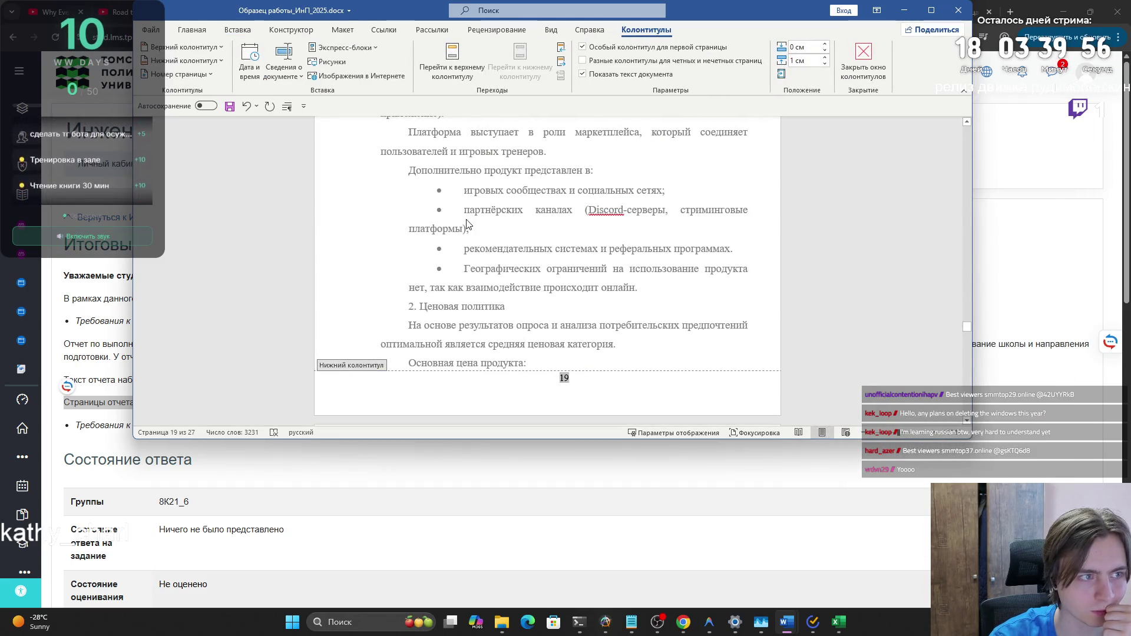
Edit the footer and set page number 19's font colour to Автоматически (automatic black)
left_click(189, 30)
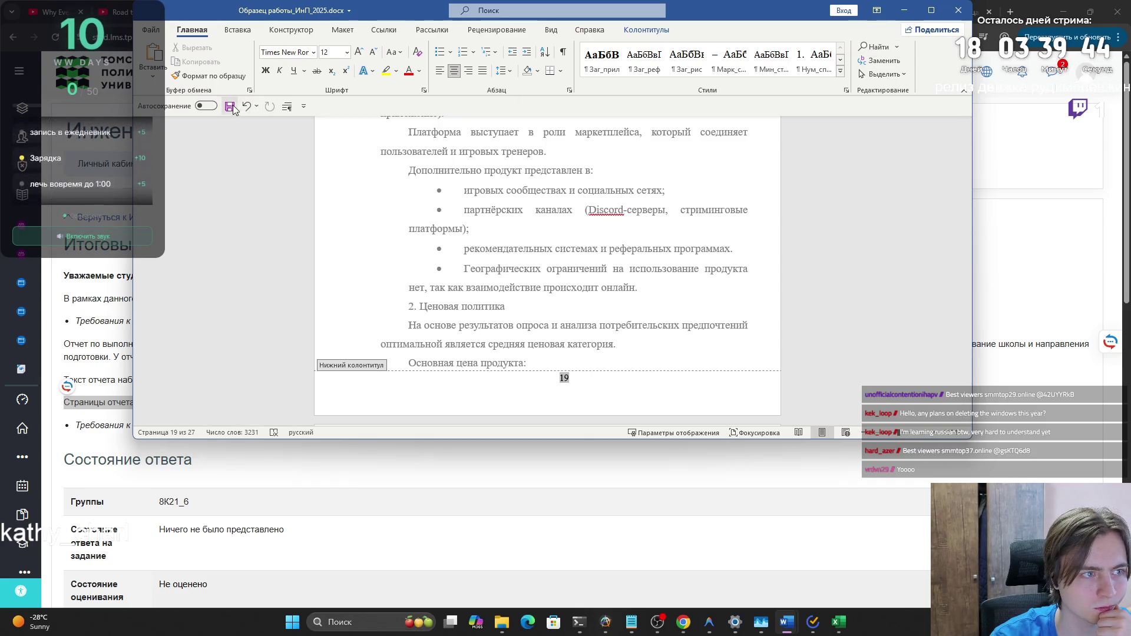
left_click(646, 30)
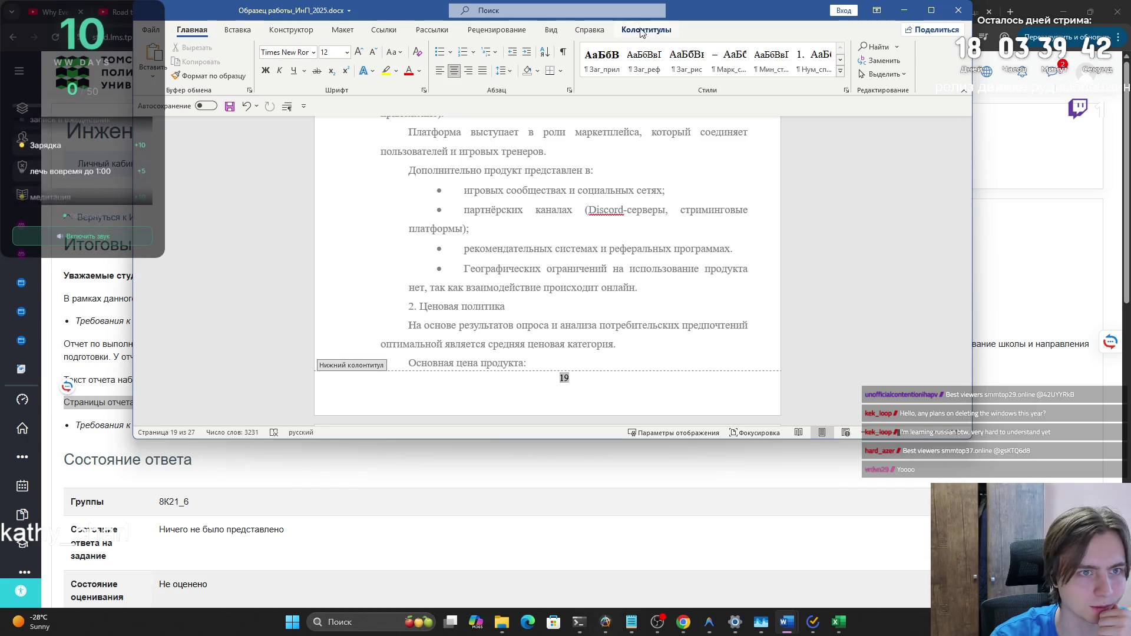
left_click(851, 57)
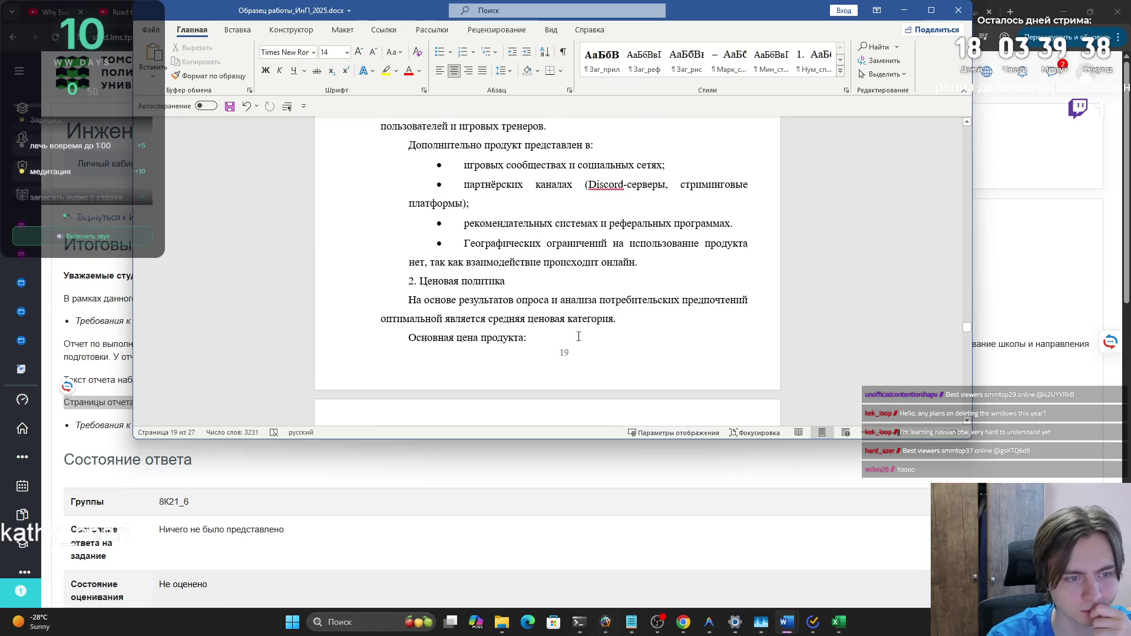
double_click(565, 354)
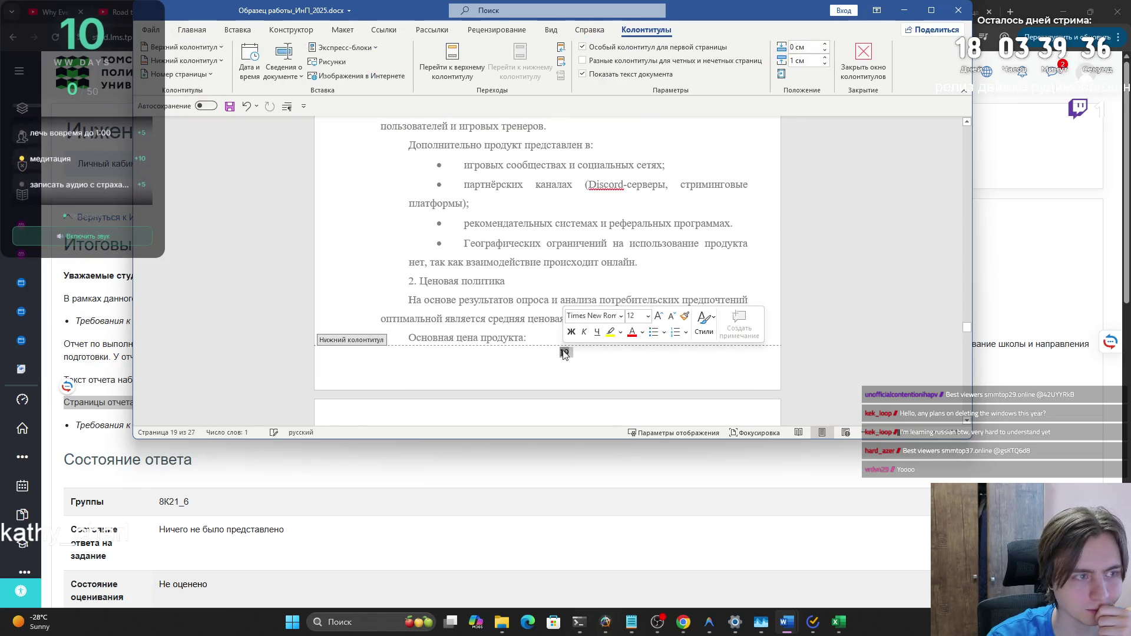
left_click(194, 31)
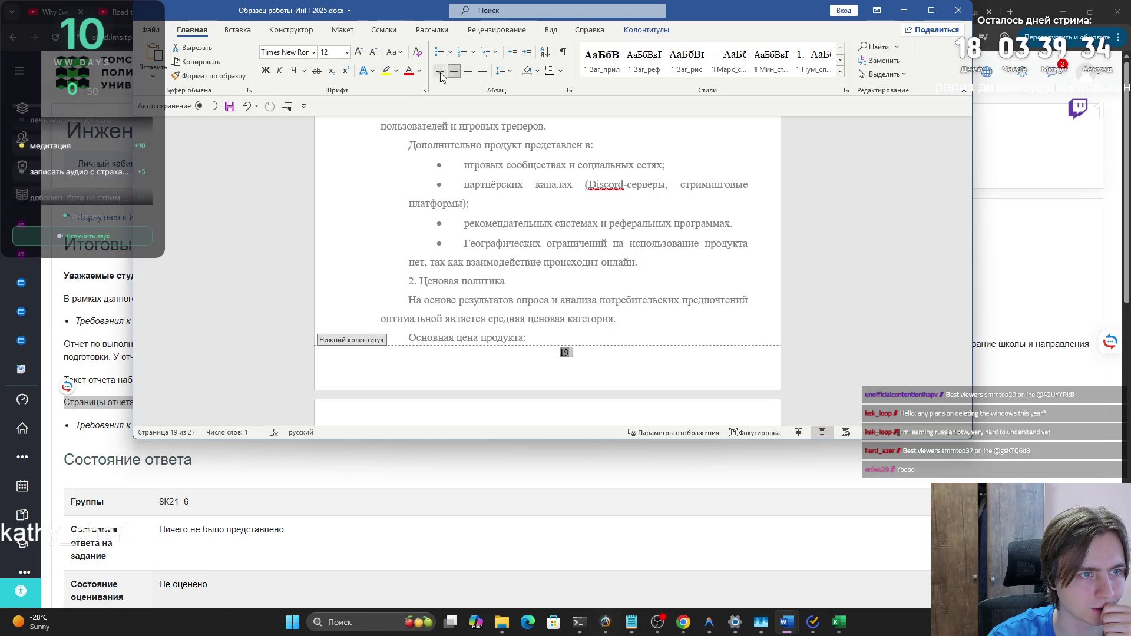
left_click(421, 72)
left_click(425, 89)
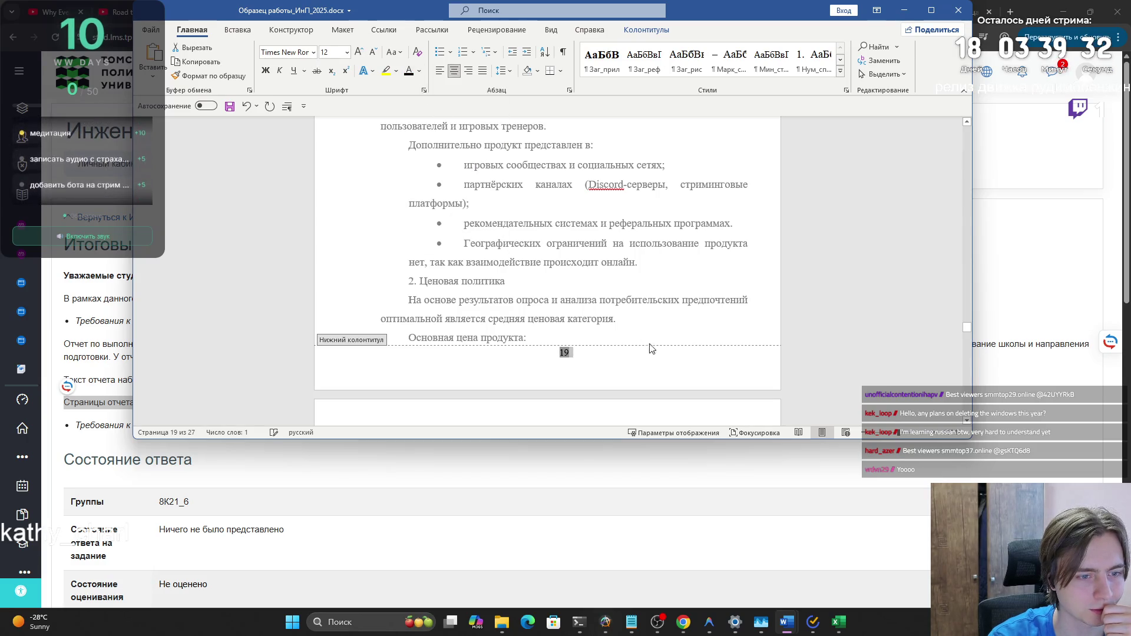
double_click(652, 267)
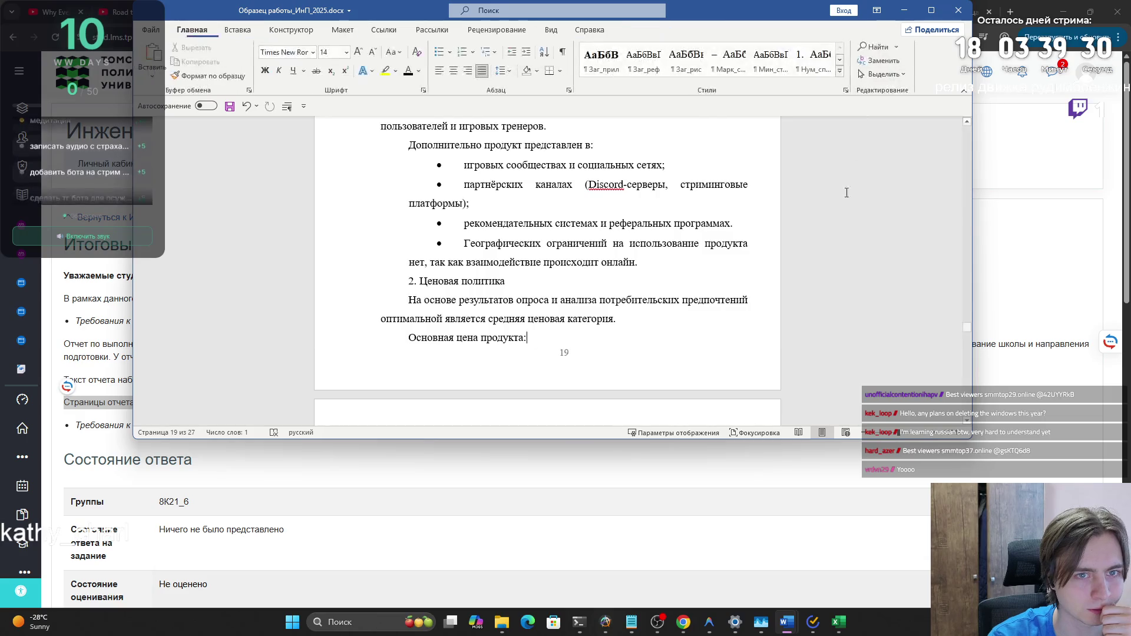
Reopen the footer, reapply the automatic font colour to the page number, and close footer editing
double_click(564, 352)
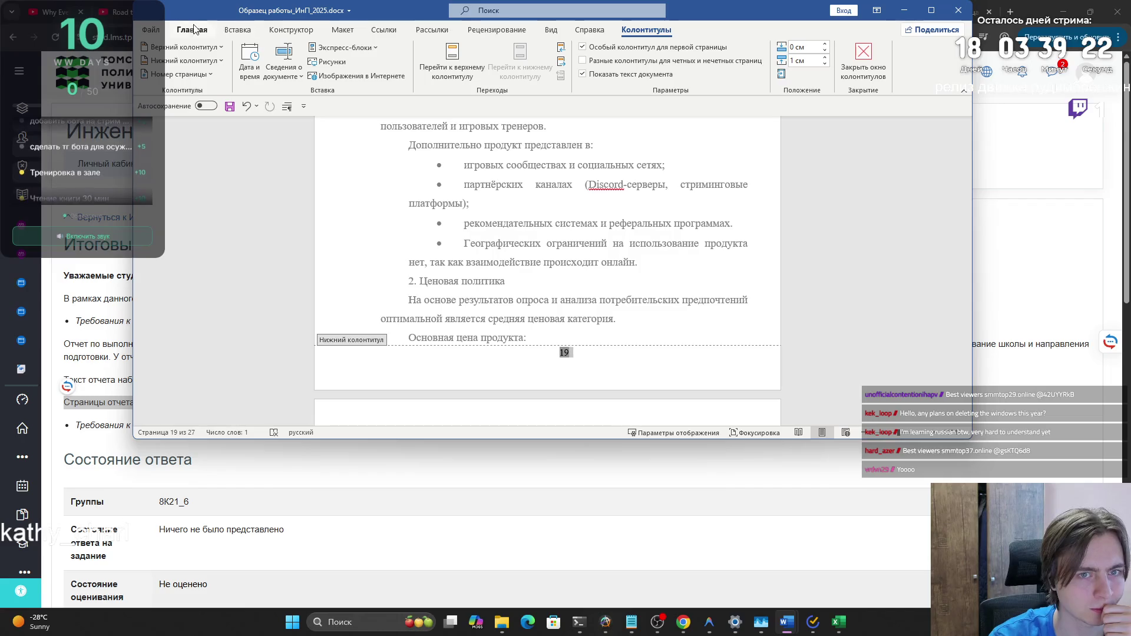
left_click(218, 34)
left_click(192, 31)
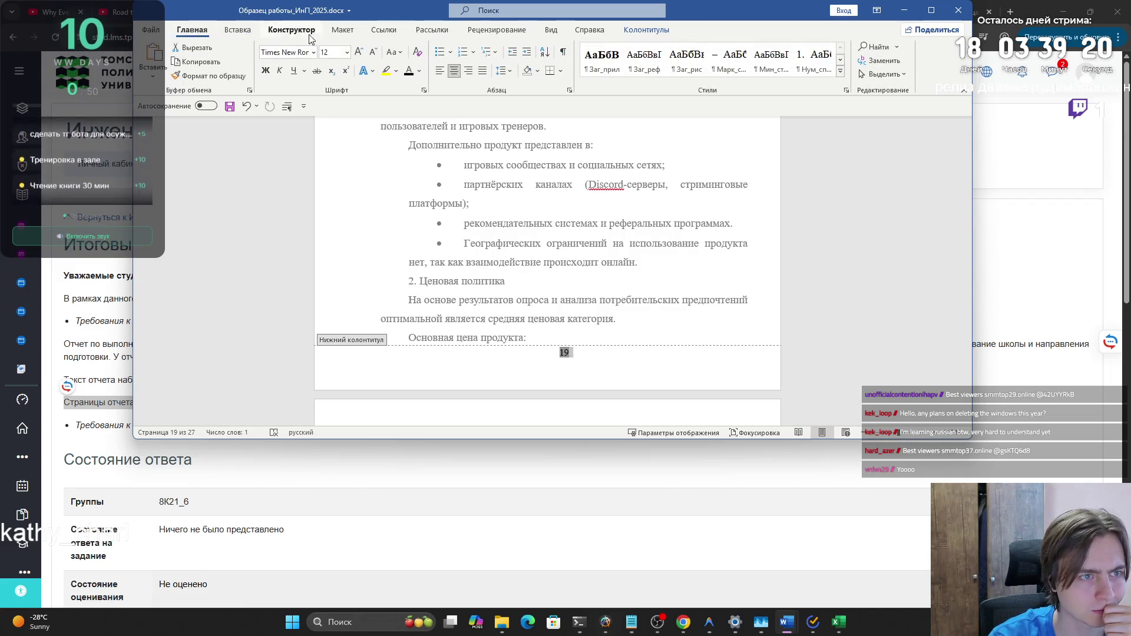
left_click(417, 71)
left_click(421, 123)
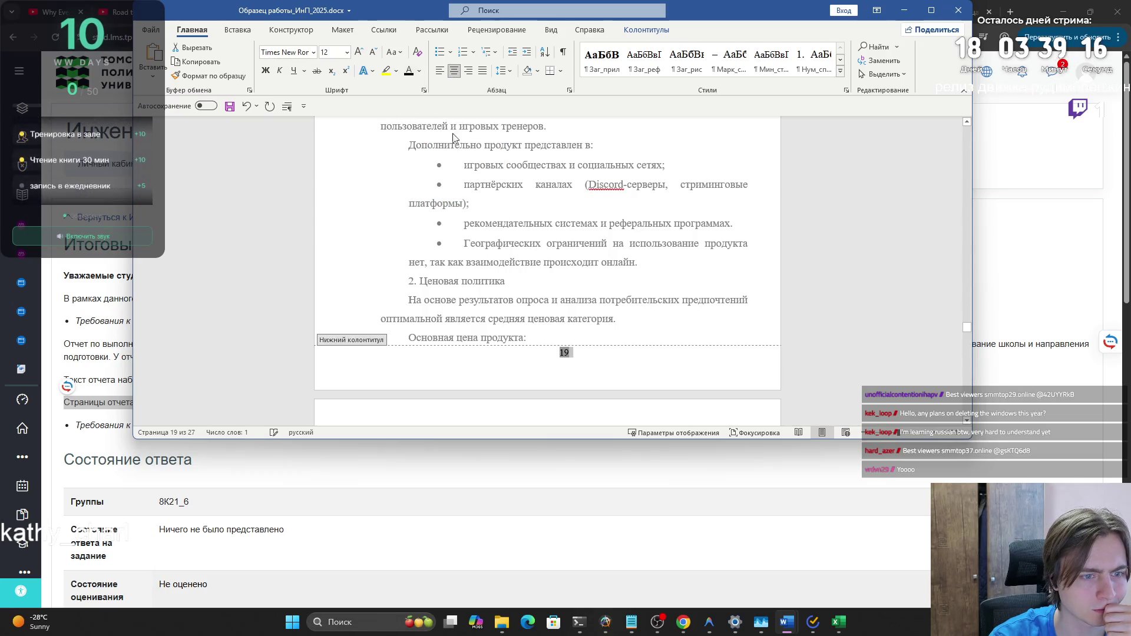
left_click(640, 31)
left_click(858, 59)
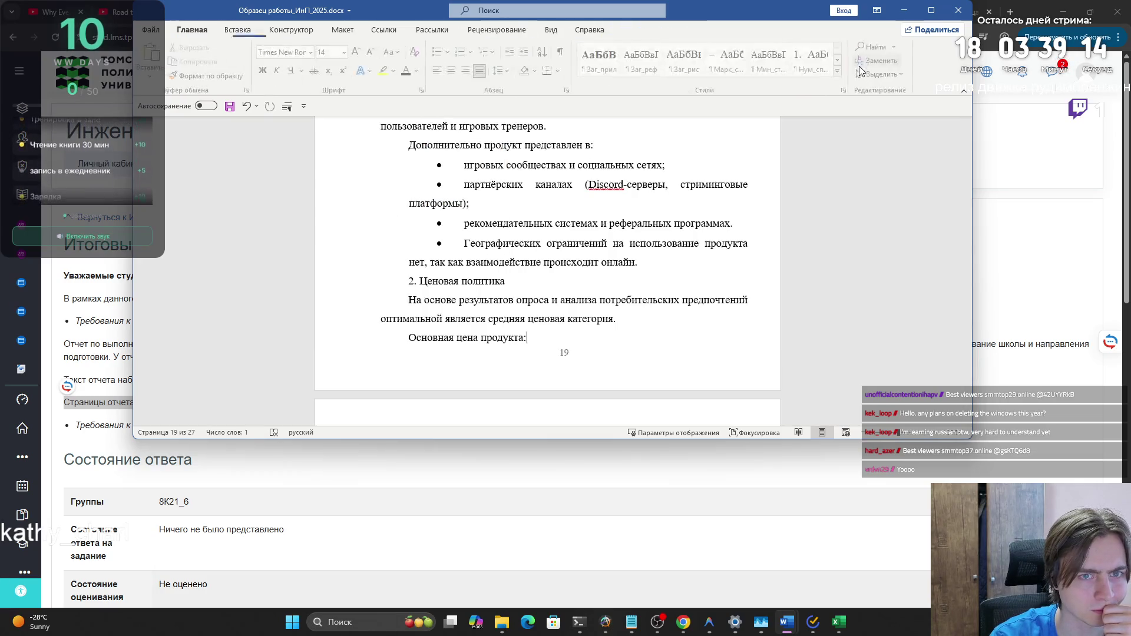
left_click_drag(970, 332, 968, 132)
scroll(775, 181, "down", 15)
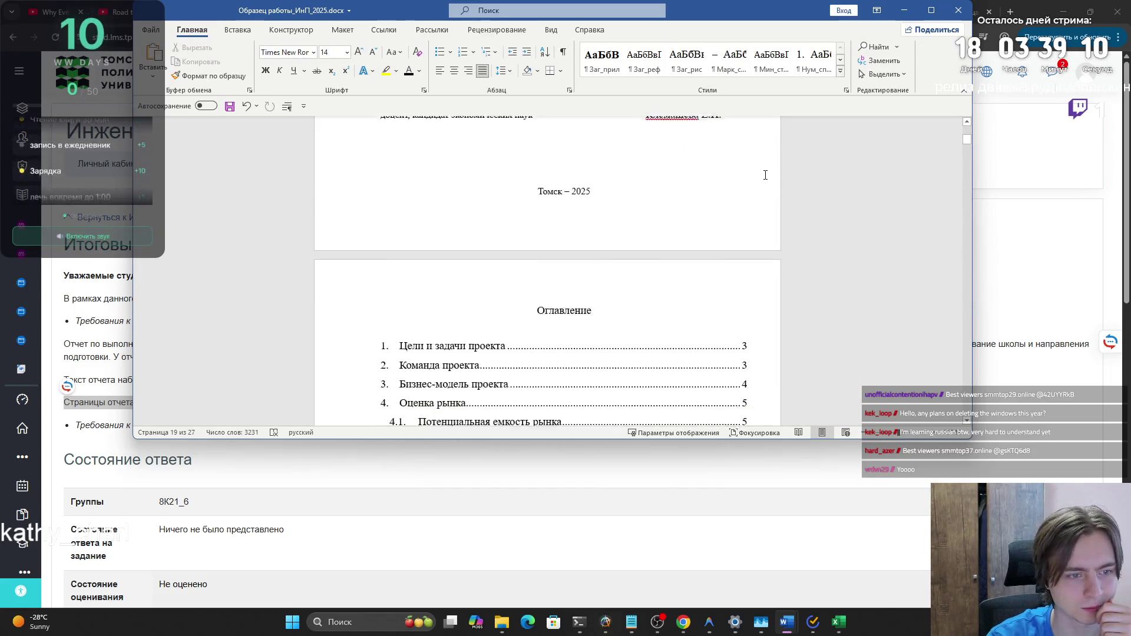
Change the 'Цели и задачи проекта' heading's left indent from 2,75 cm to 0 in Абзац
scroll(746, 169, "down", 8)
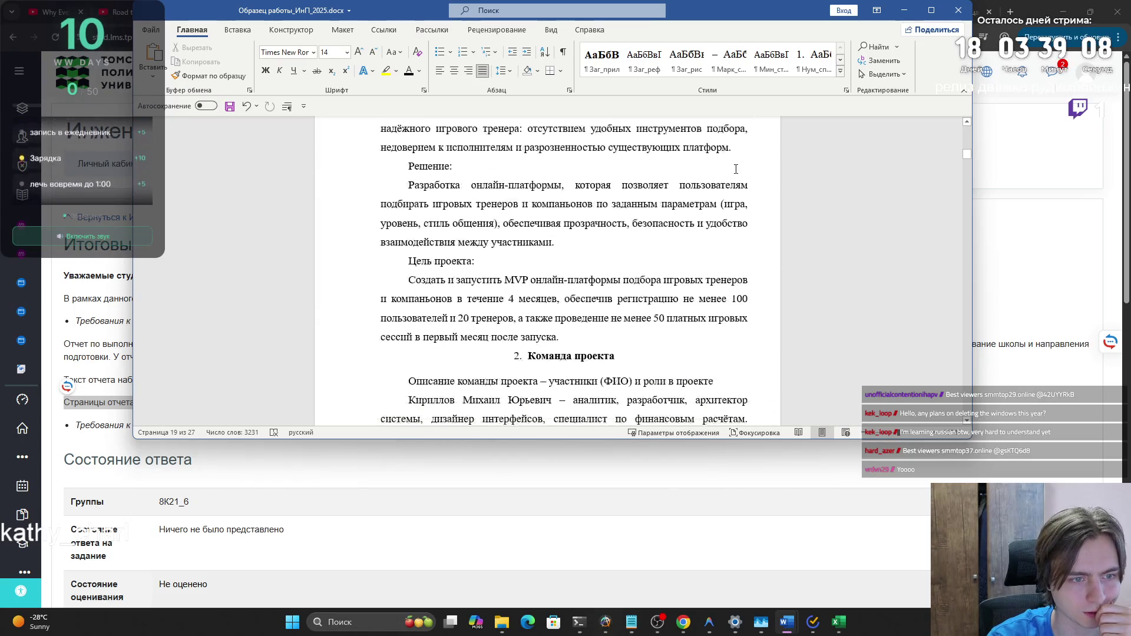
scroll(610, 238, "up", 6)
triple_click(611, 239)
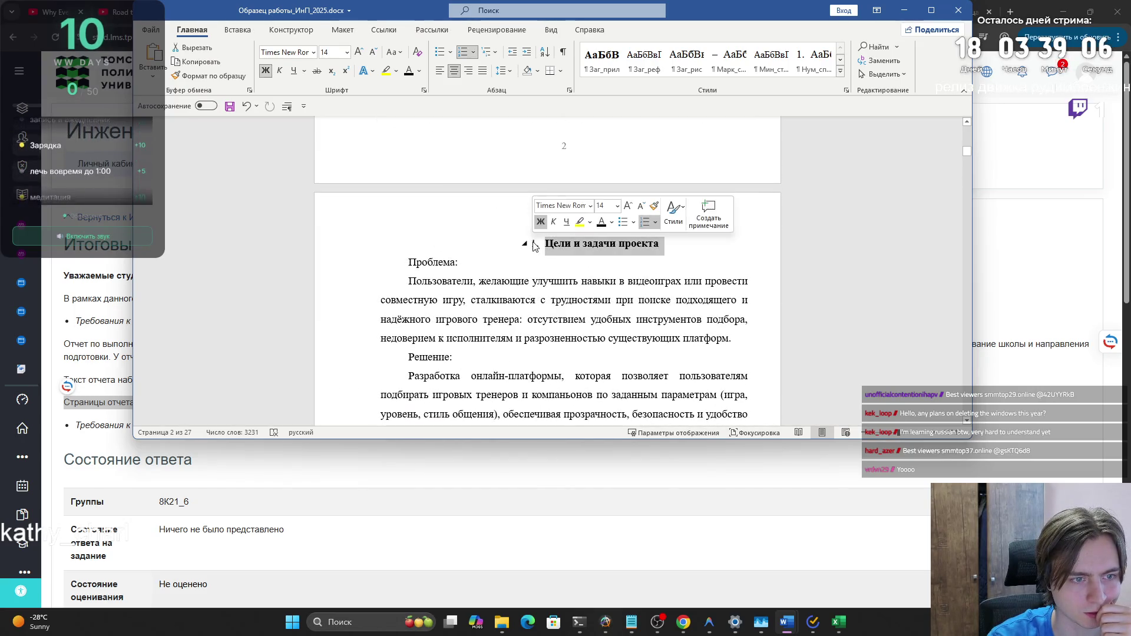
left_click(570, 90)
left_click(641, 245)
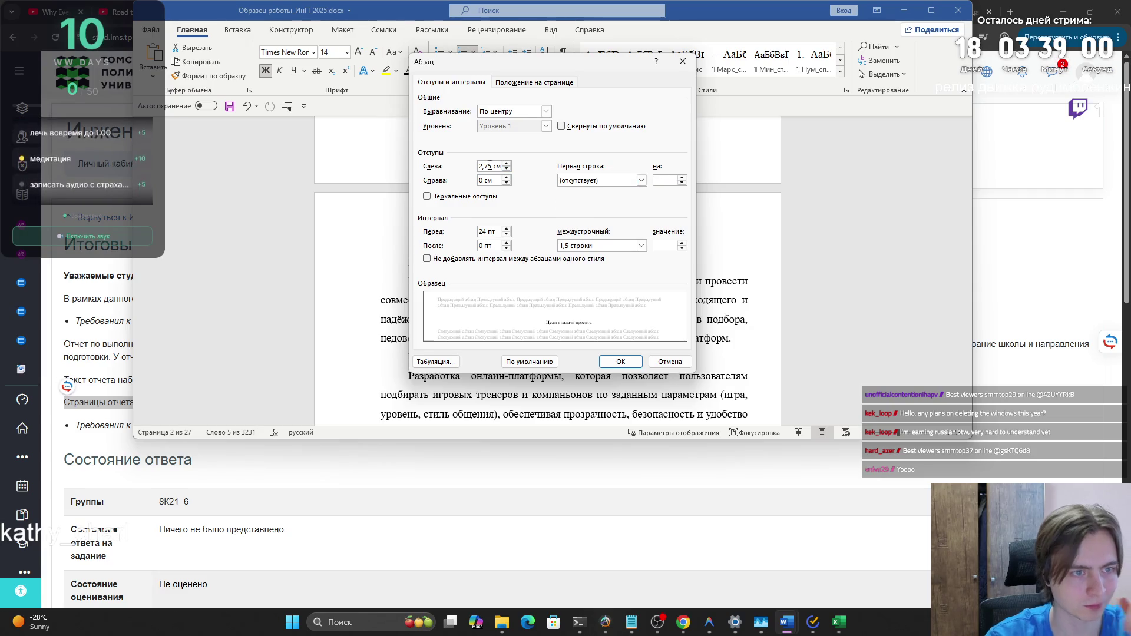
double_click(490, 166)
type("0")
key("Return")
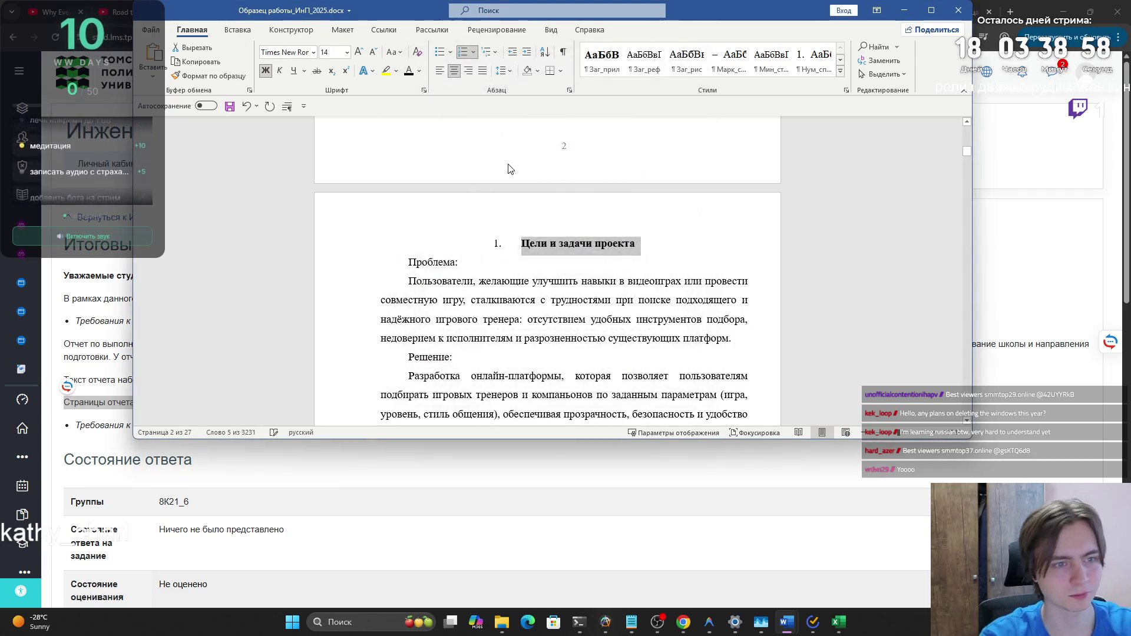
scroll(627, 274, "down", 6)
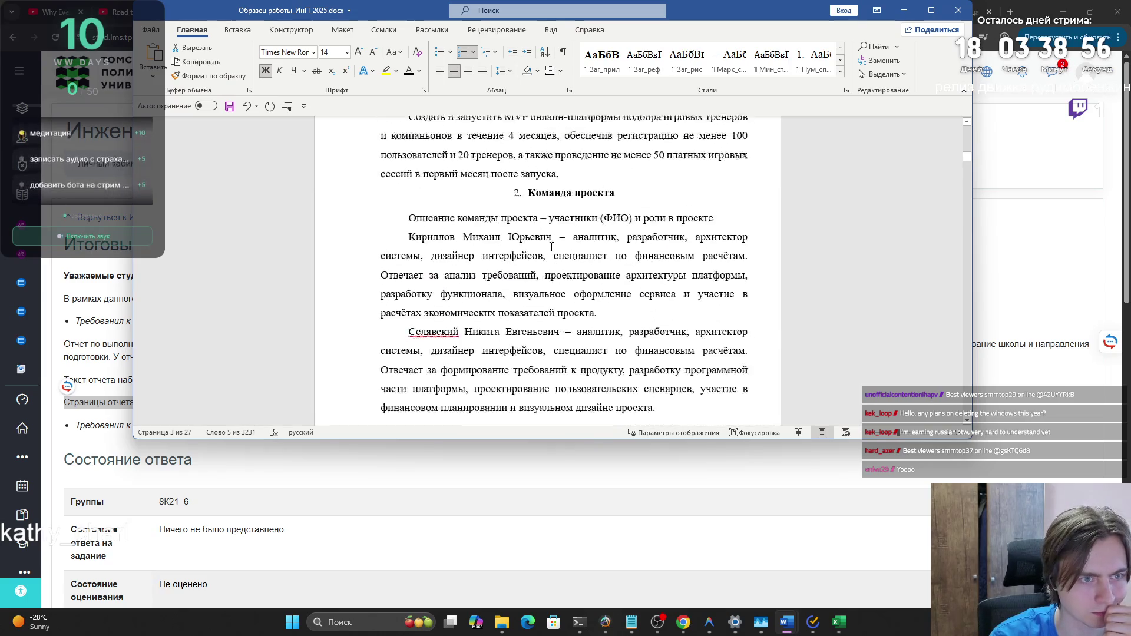
mouse_move(967, 159)
left_mouse_down()
mouse_move(960, 139)
mouse_move(969, 409)
left_mouse_up()
Bring the LMS assignment page forward and review the page-numbering requirement
scroll(726, 473, "down", 3)
left_click(726, 472)
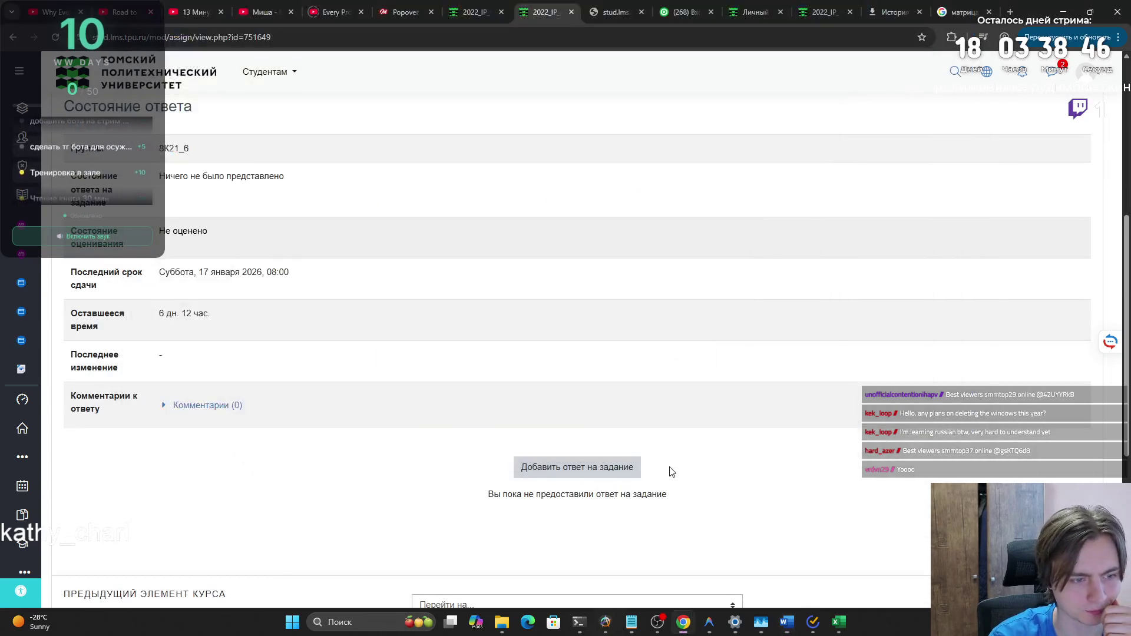
scroll(664, 439, "up", 5)
mouse_move(288, 348)
left_mouse_down()
mouse_move(143, 347)
mouse_move(62, 323)
left_mouse_up()
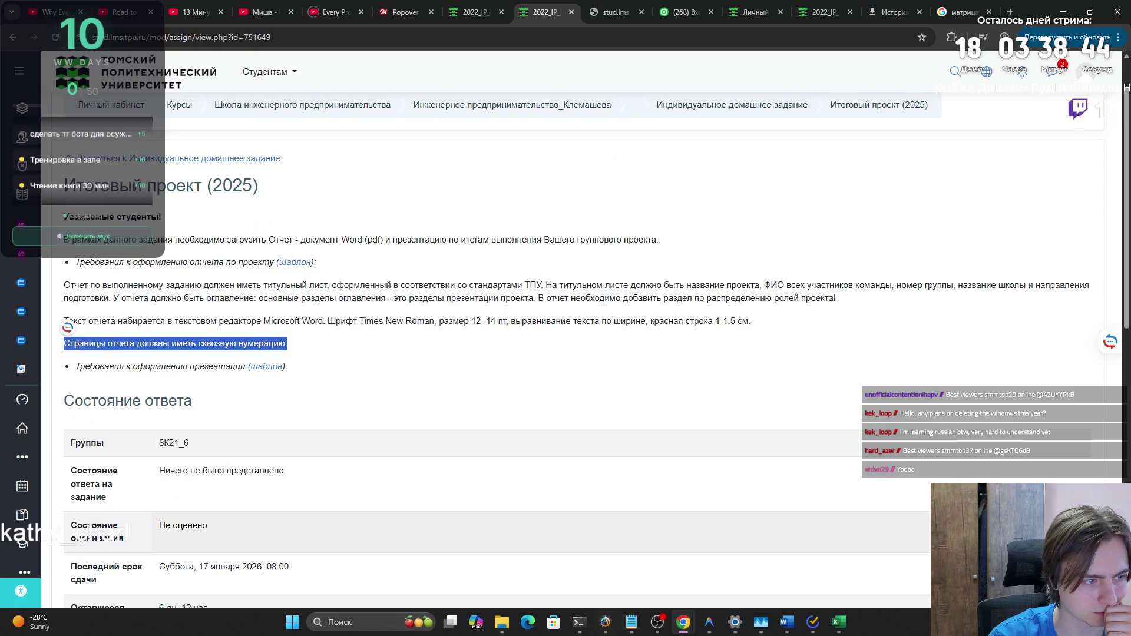
left_click(252, 354)
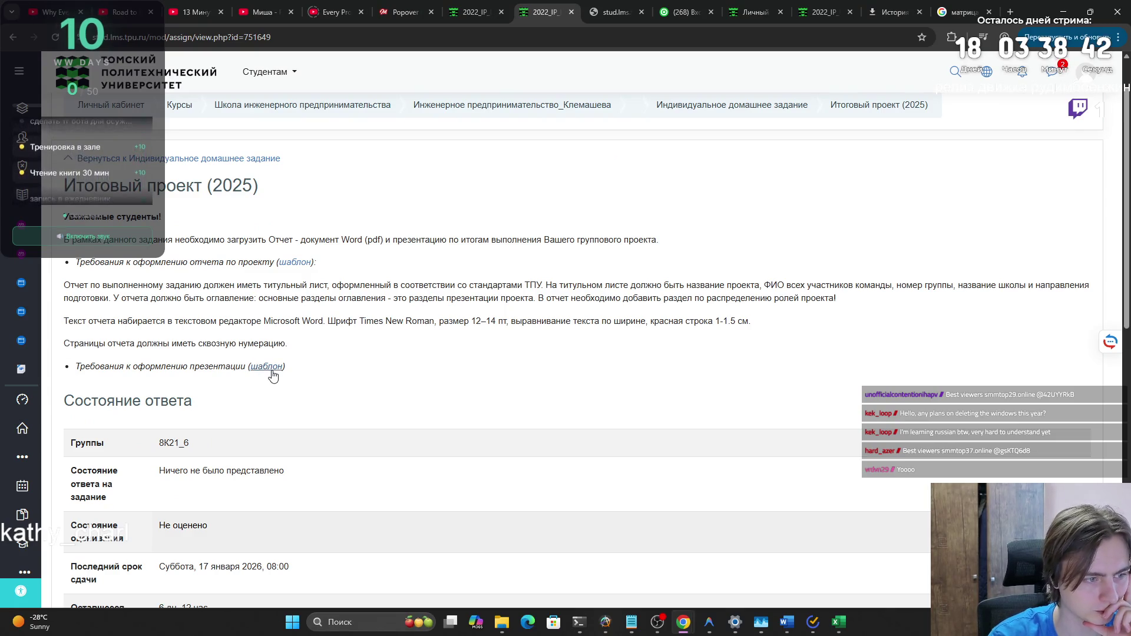
Check Chrome's downloads history, then retry the presentation template link on the assignment page
left_click(952, 37)
left_click(1073, 42)
left_click(933, 209)
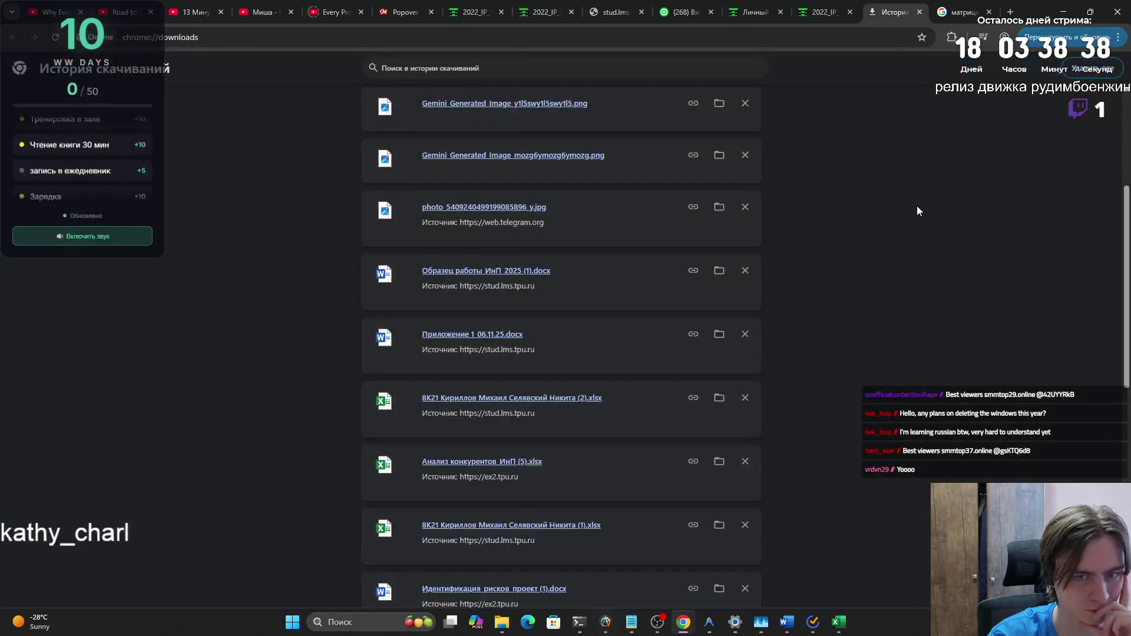
left_click(919, 12)
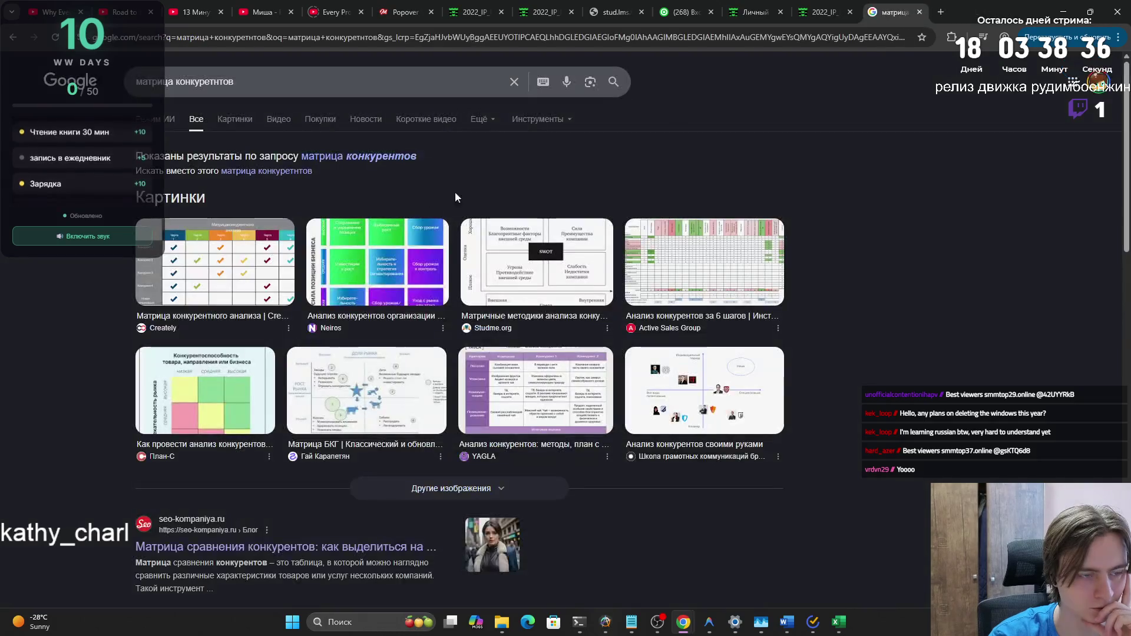
left_click(563, 5)
left_click(268, 368)
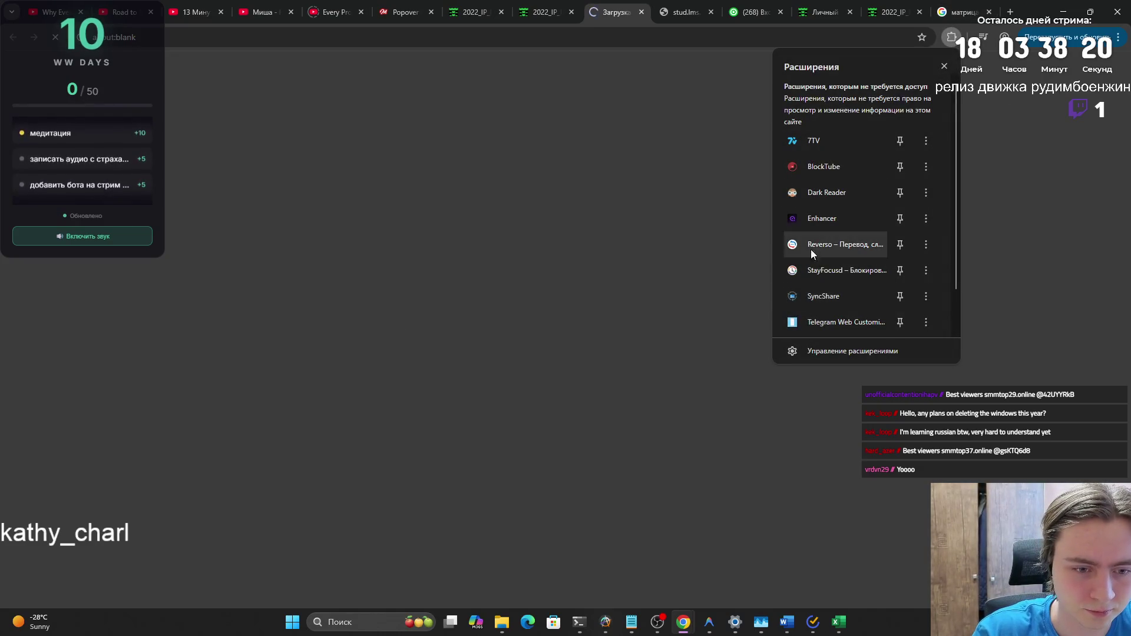
Turn off the VPN extension and open the presentation template link again
scroll(813, 260, "down", 2)
left_click(825, 299)
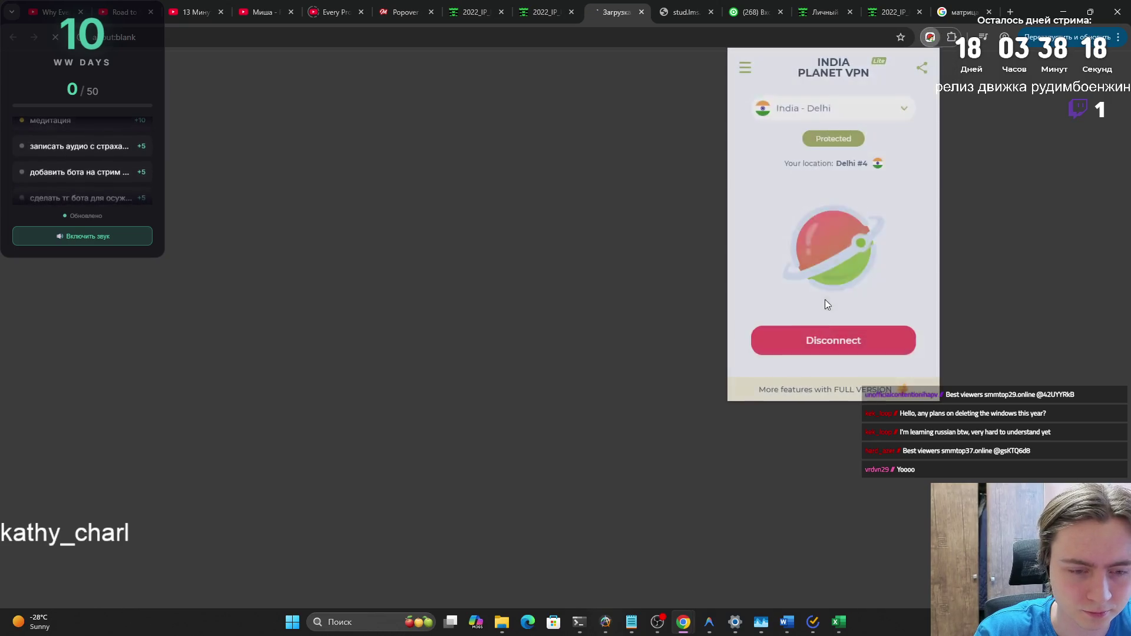
left_click(208, 71)
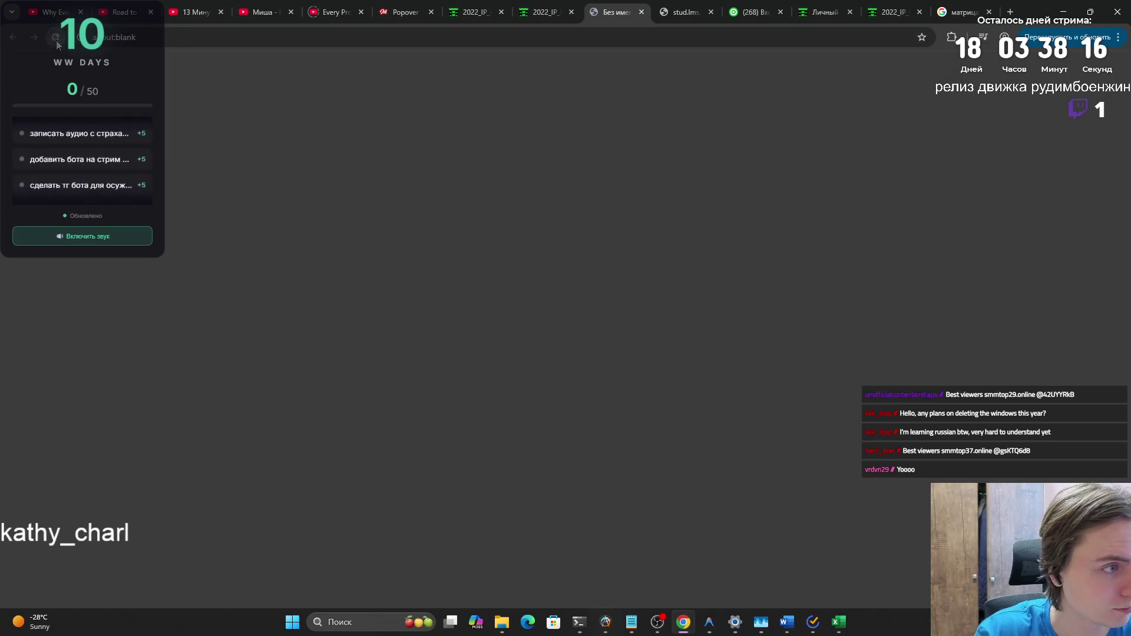
left_click(642, 12)
left_click(264, 369)
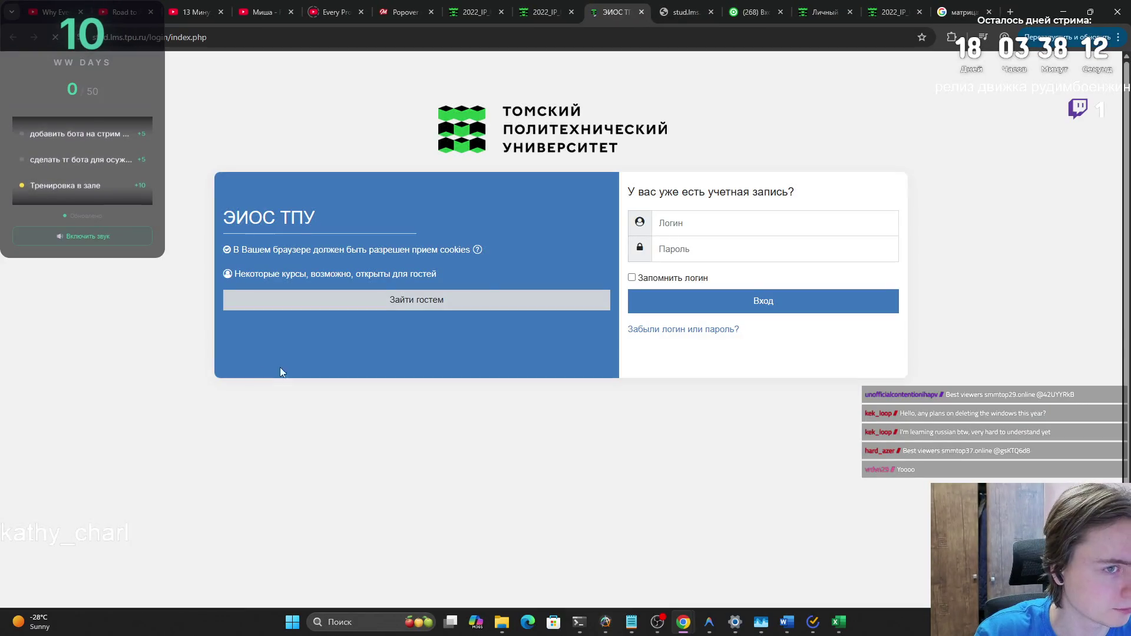
Sign into stud.lms.tpu.ru with the saved username and the account password
left_click(712, 225)
left_click(723, 257)
left_click(702, 252)
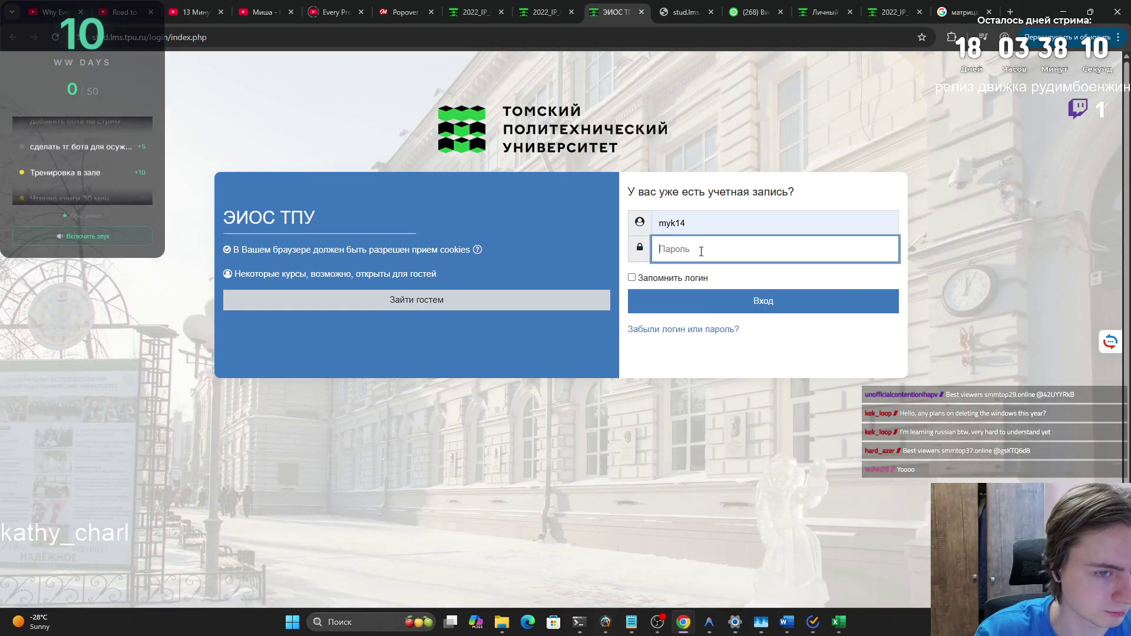
type("a1234567")
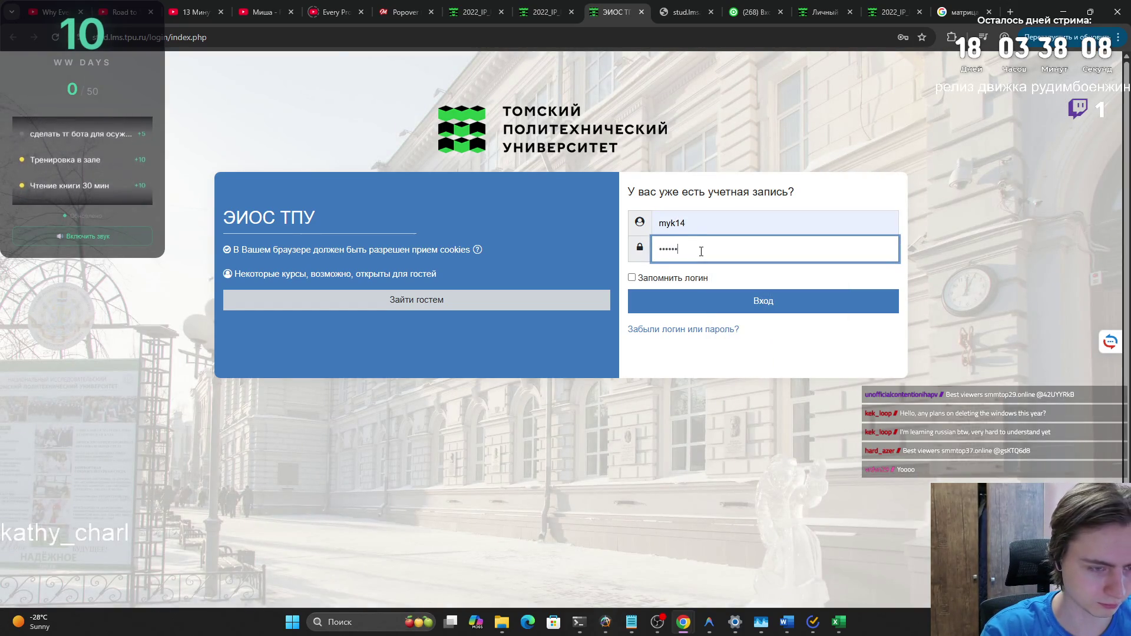
type("89012")
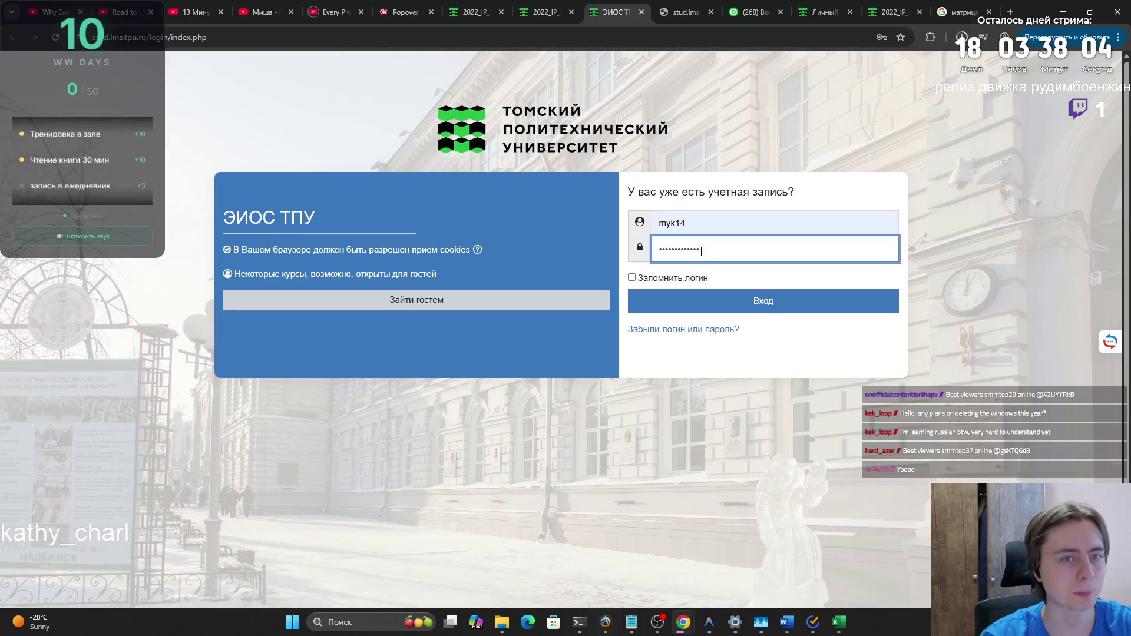
key("Return")
Open Shablon_2025 (1).pptx from Chrome's recent downloads
key("ctrl+shift+Tab")
left_click(961, 36)
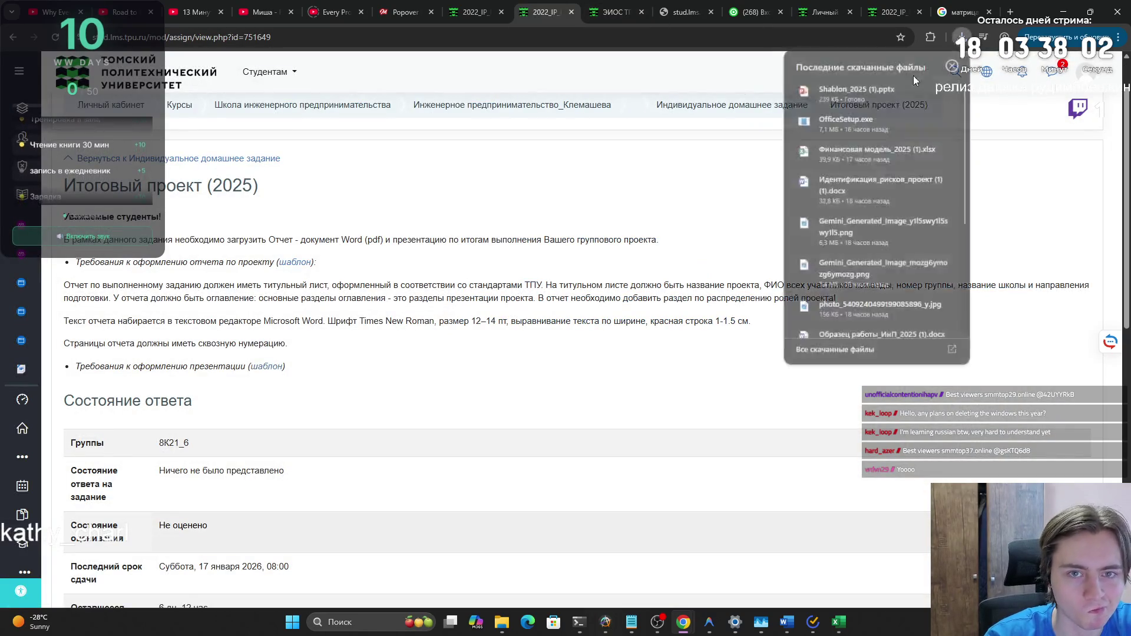
left_click(871, 91)
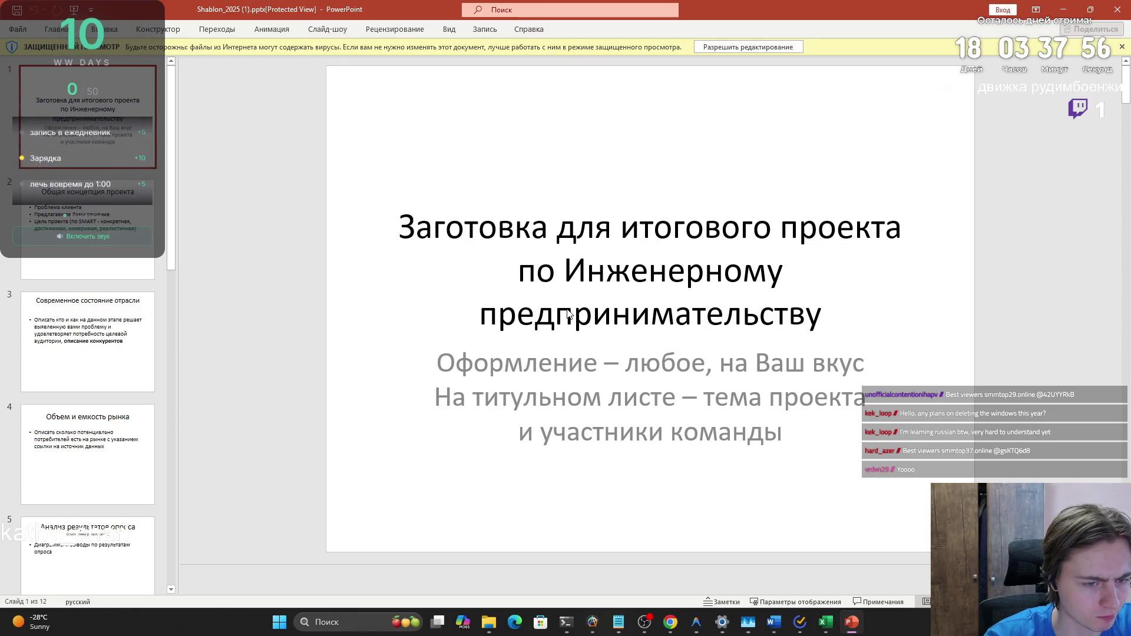
scroll(569, 313, "down", 1)
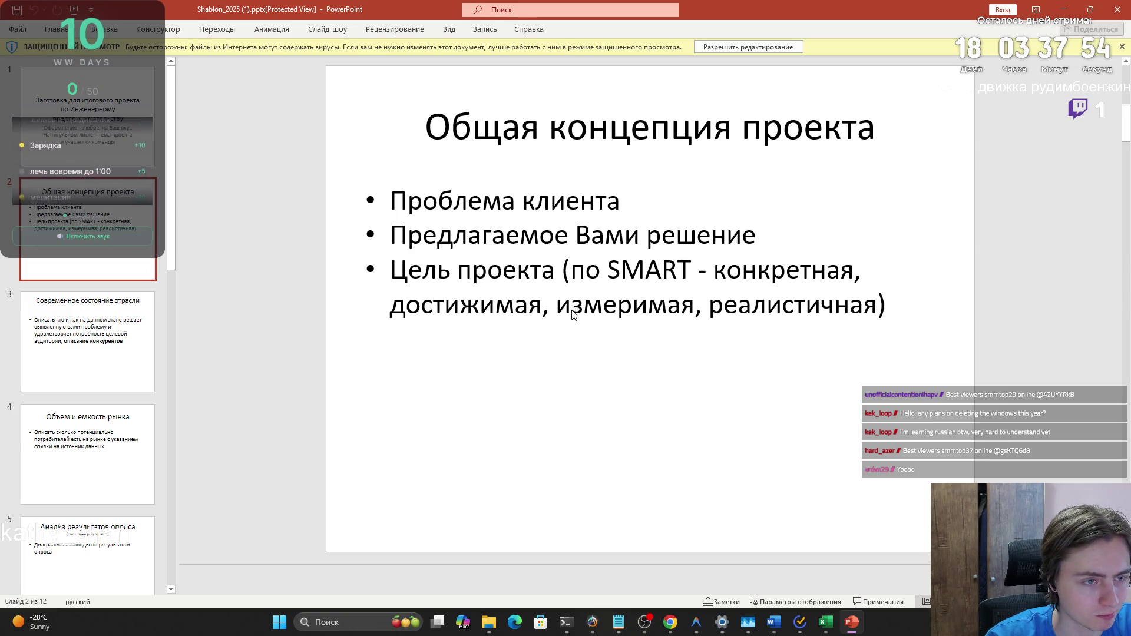
scroll(573, 316, "down", 4)
scroll(570, 319, "down", 6)
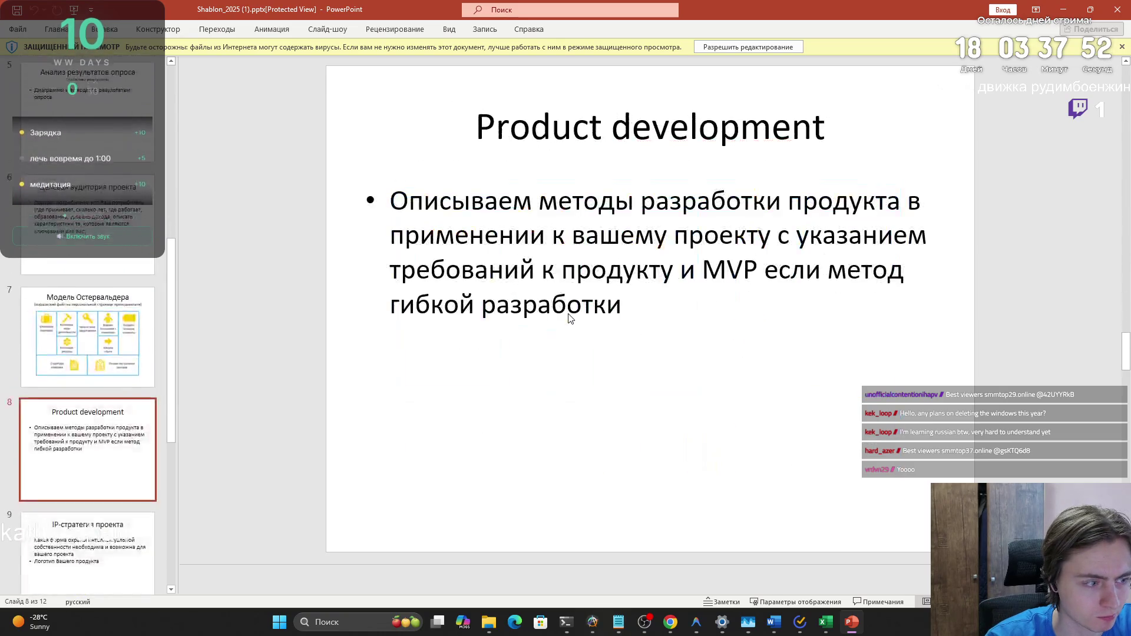
scroll(570, 318, "up", 1)
scroll(570, 319, "up", 4)
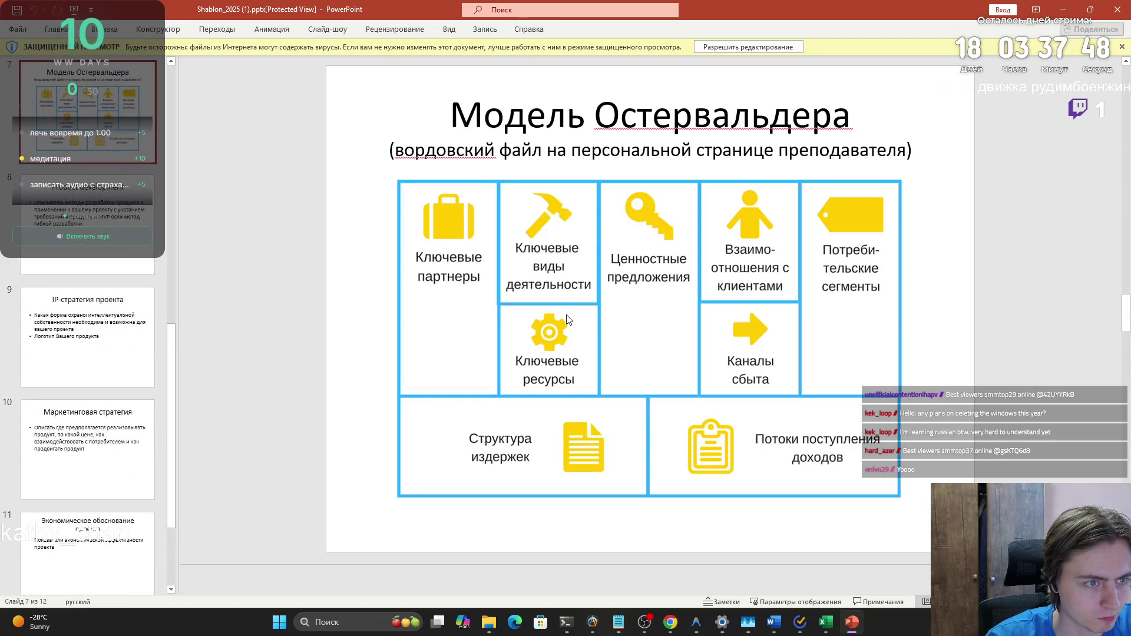
scroll(567, 320, "up", 2)
scroll(567, 320, "down", 1)
scroll(563, 320, "up", 1)
scroll(563, 320, "up", 3)
scroll(12, 247, "up", 1)
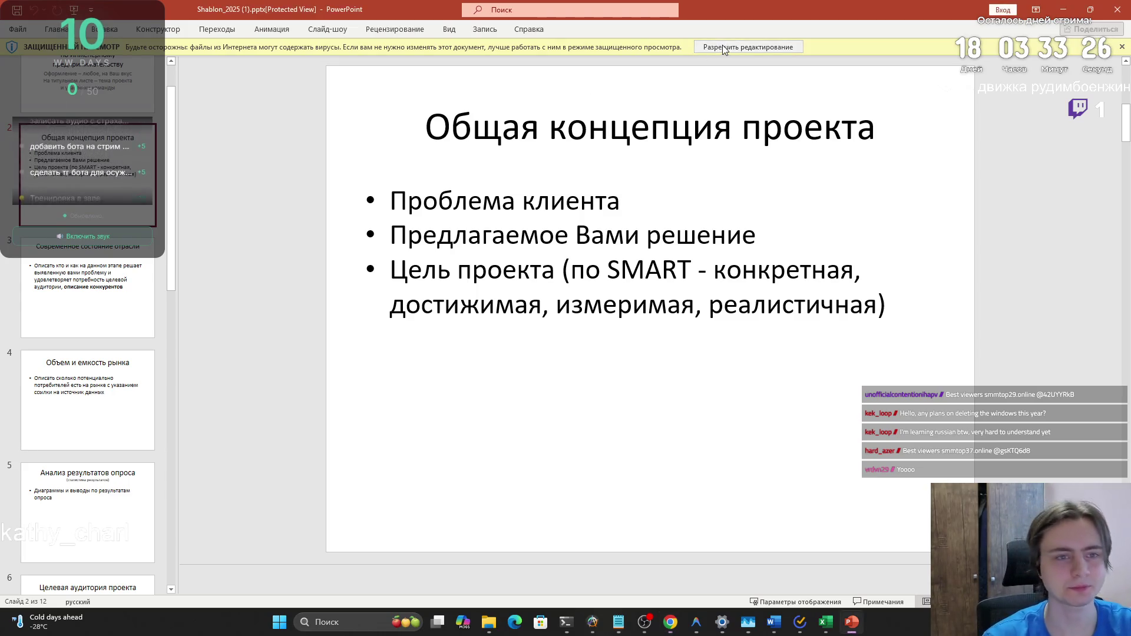
Enable editing on the Shablon_2025 template, then switch to the eco_project.xlsx workbook
left_click(768, 47)
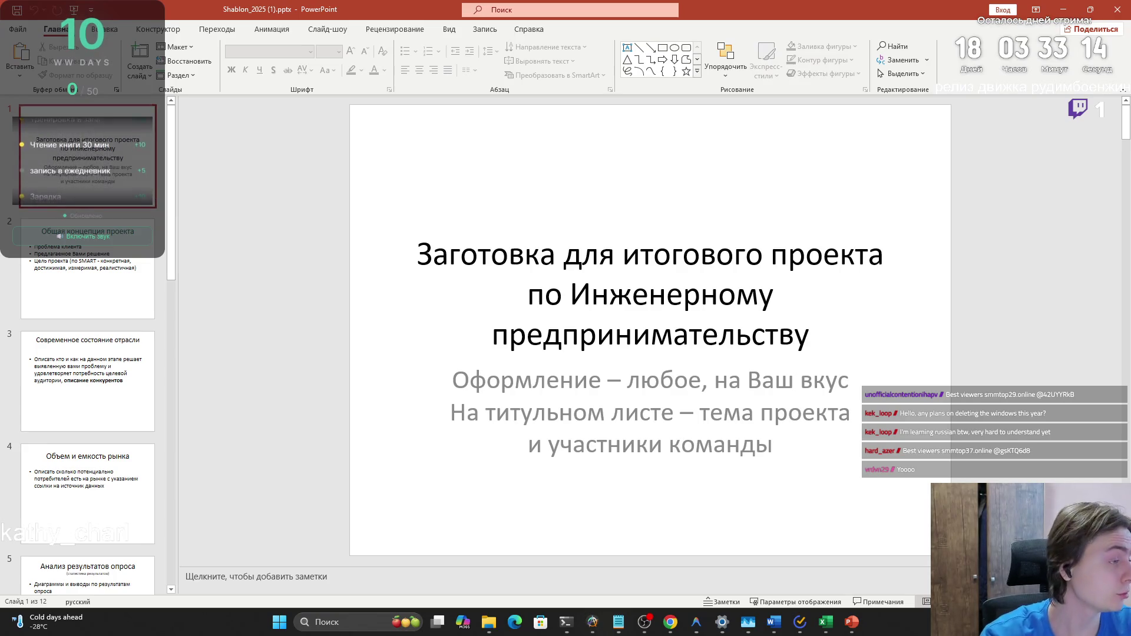
key("alt+Tab")
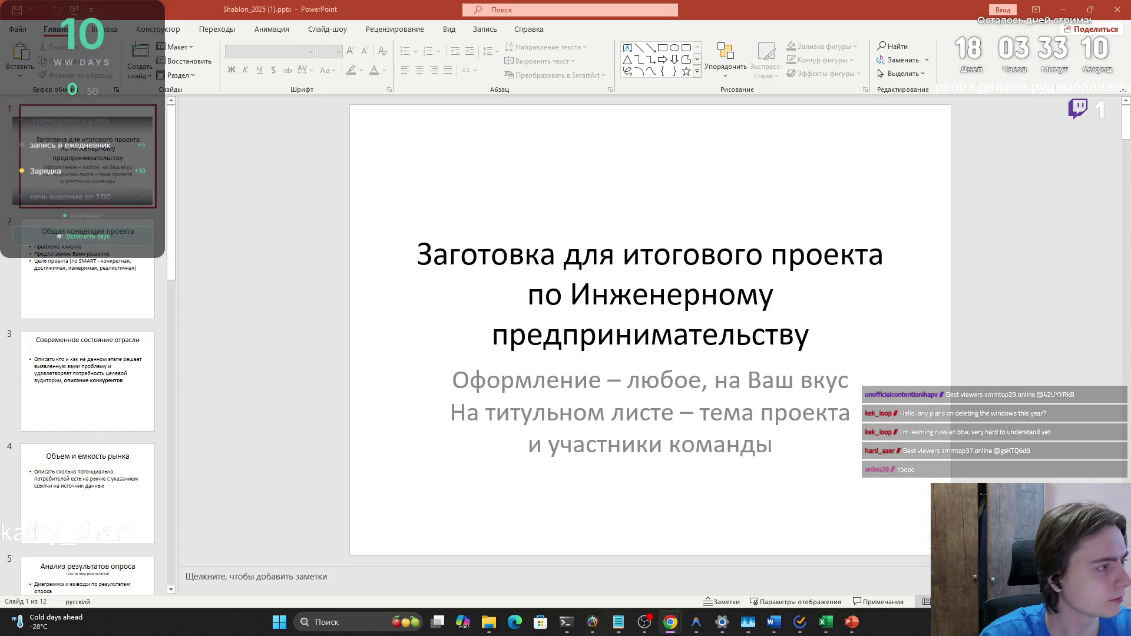
key("alt+Tab")
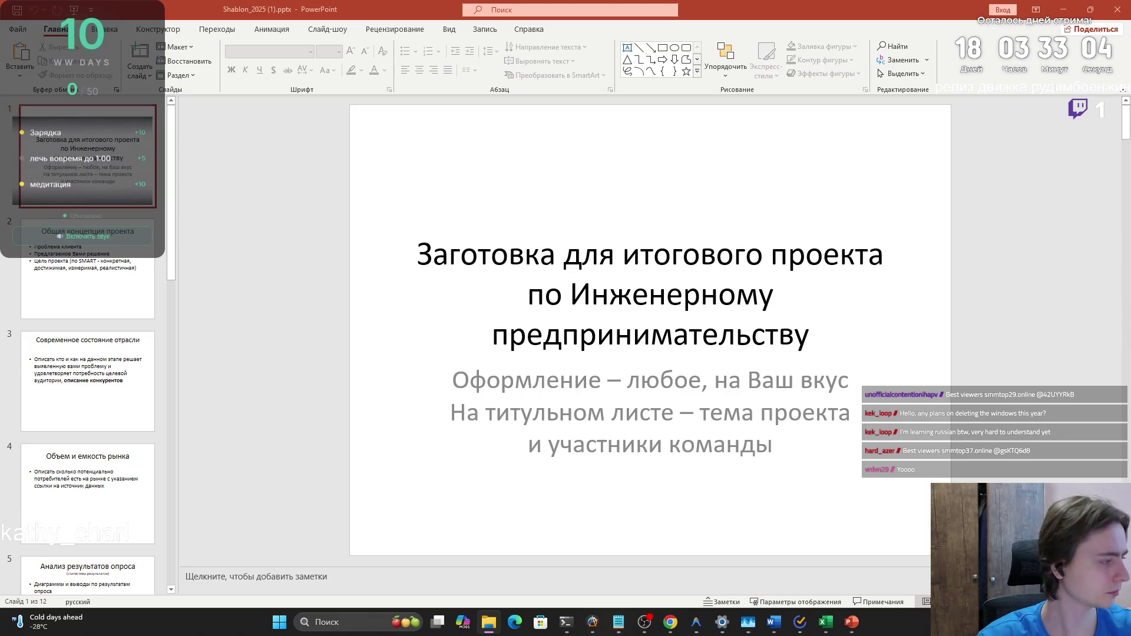
key("alt+Tab")
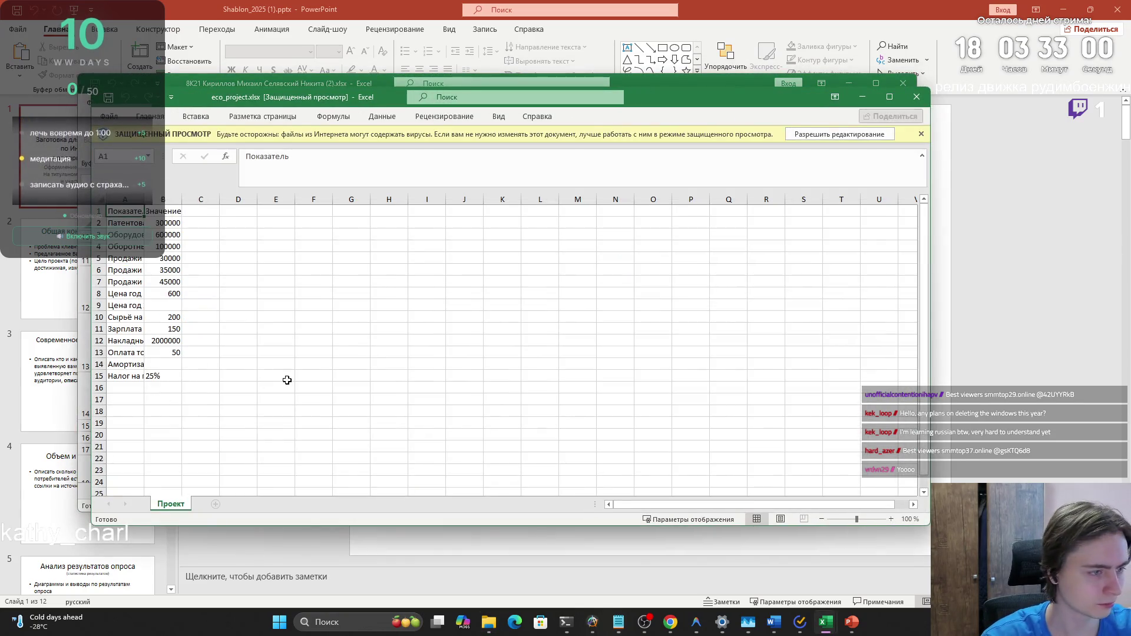
Close eco_project.xlsx and minimize Excel to return to the template's title slide
left_click(917, 97)
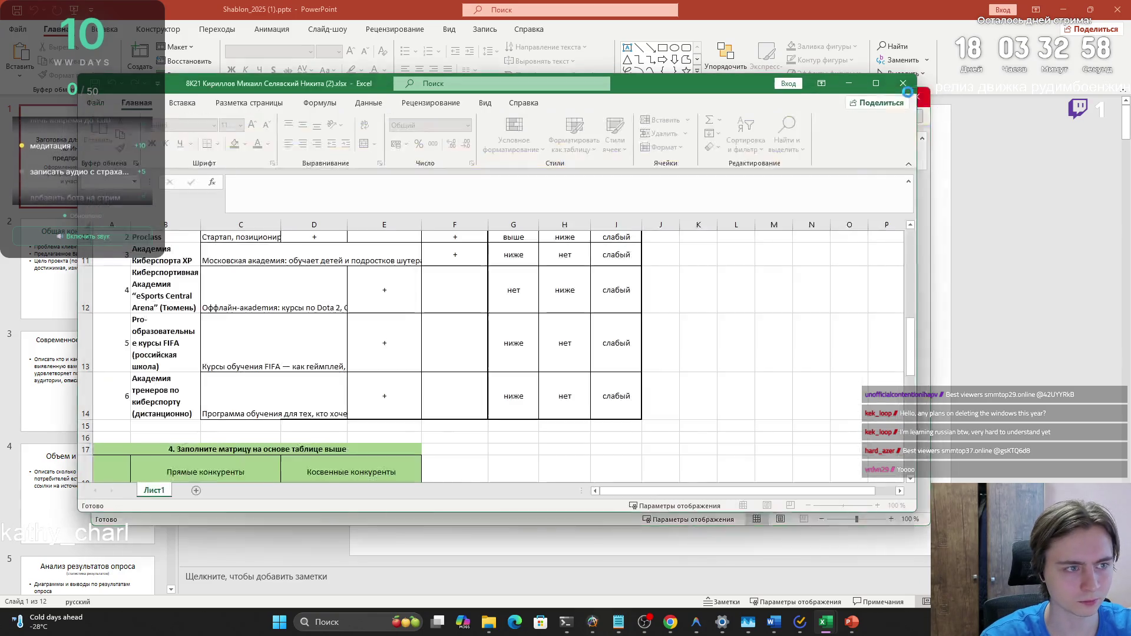
left_click(850, 85)
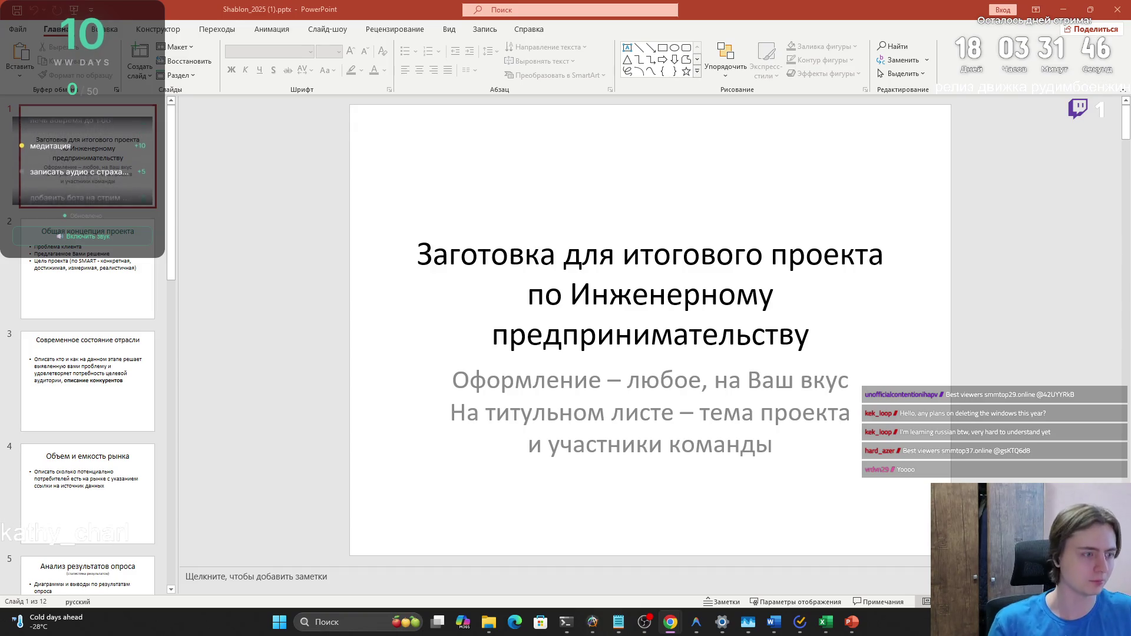
Bring the Загрузки folder listing Shablon_2025 (1).pptx in front of PowerPoint
left_click(490, 620)
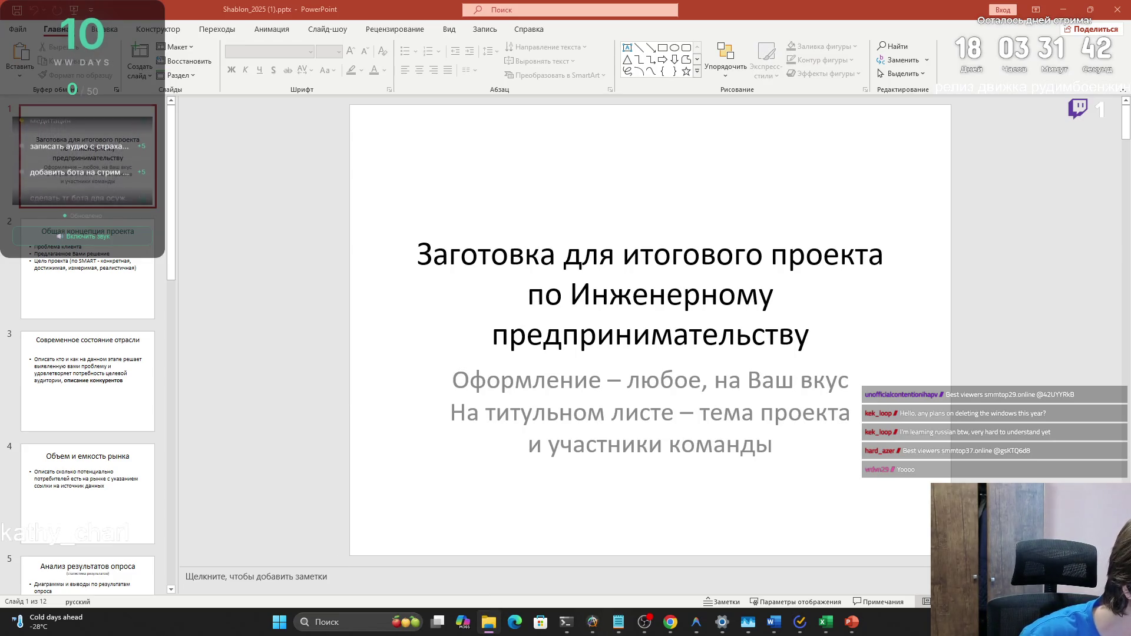
key("alt+Tab")
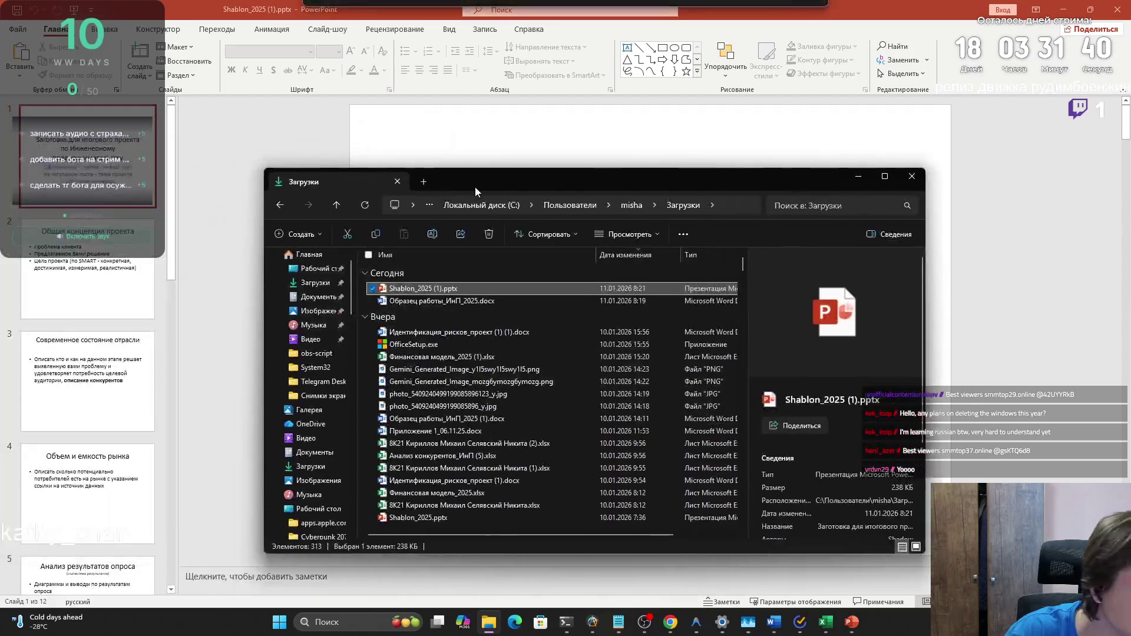
Minimize the Downloads window, leaving Готовая_презентация_проекта.pptx open in PowerPoint
key("alt+Tab")
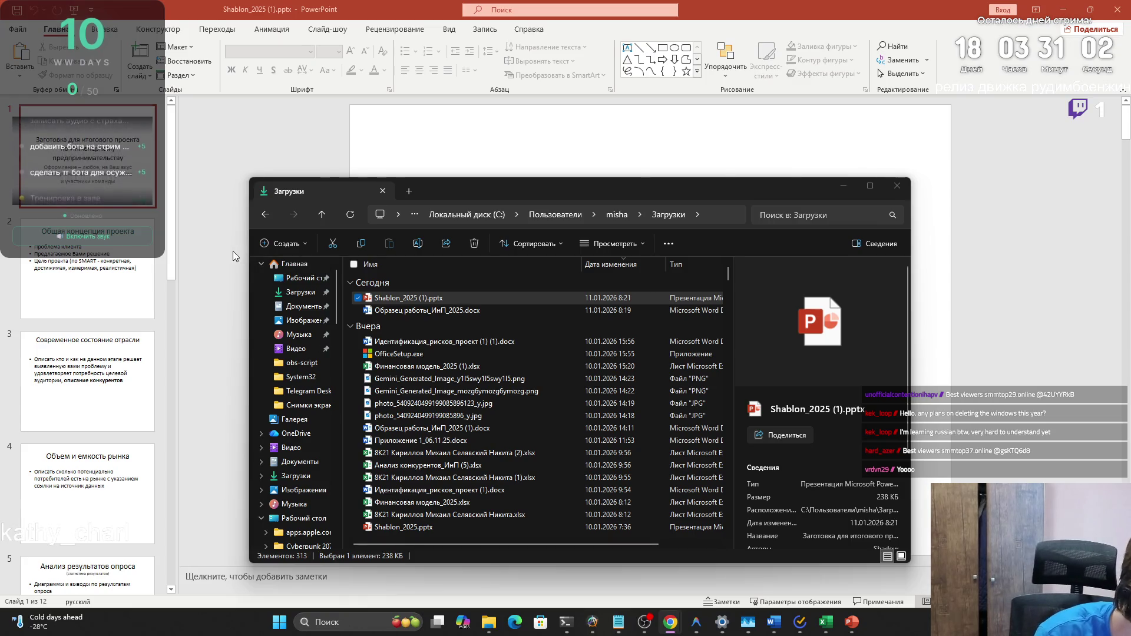
left_click(843, 189)
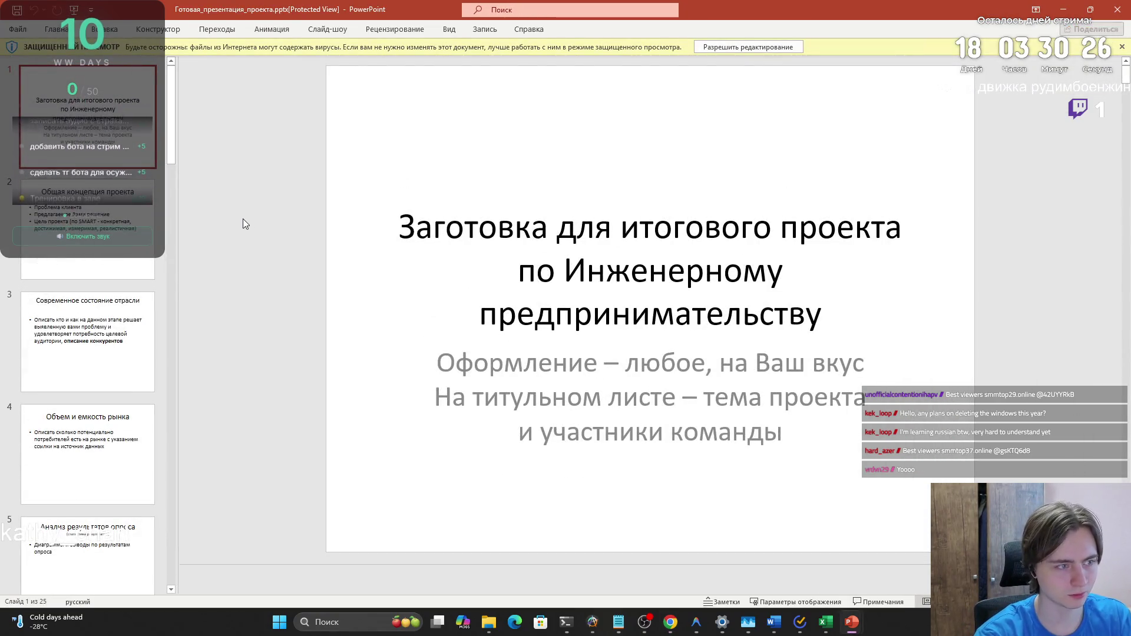
left_click(110, 213)
left_click(105, 330)
left_click(102, 422)
scroll(88, 383, "down", 5)
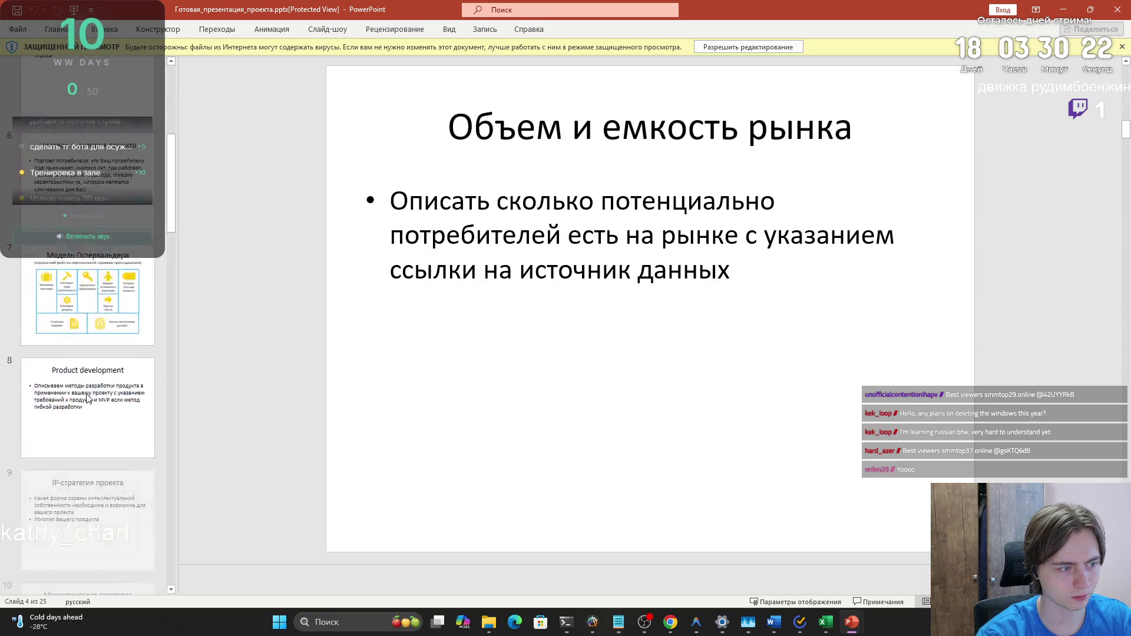
left_click(77, 318)
scroll(77, 328, "down", 3)
left_click(76, 328)
scroll(74, 321, "down", 3)
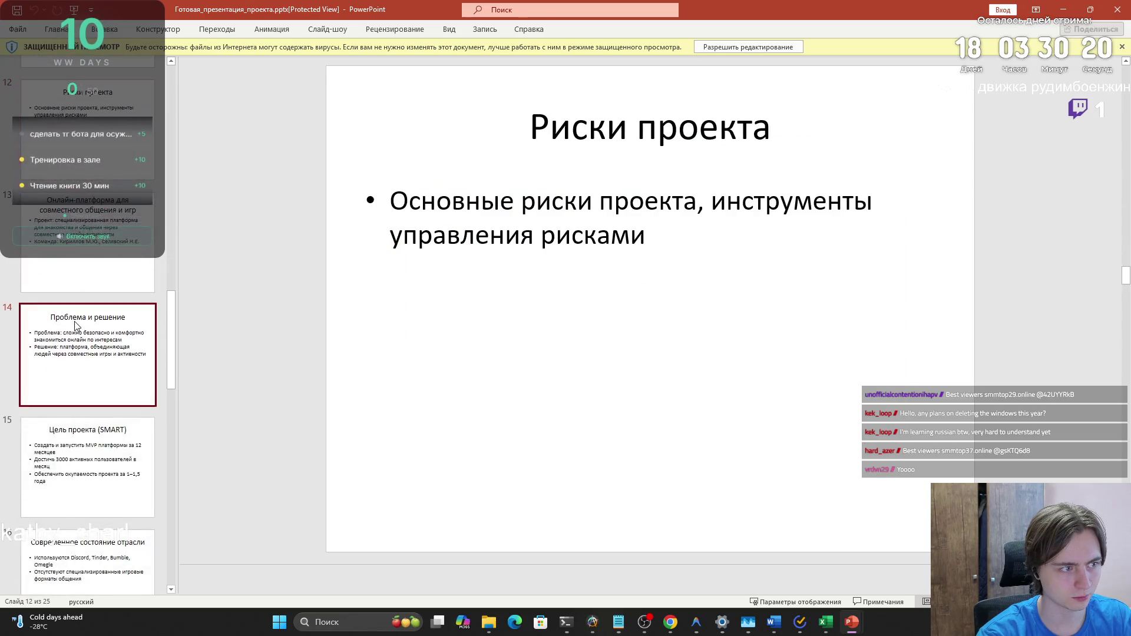
left_click(74, 320)
scroll(74, 321, "down", 3)
left_click(74, 320)
scroll(74, 321, "down", 1)
left_click(75, 345)
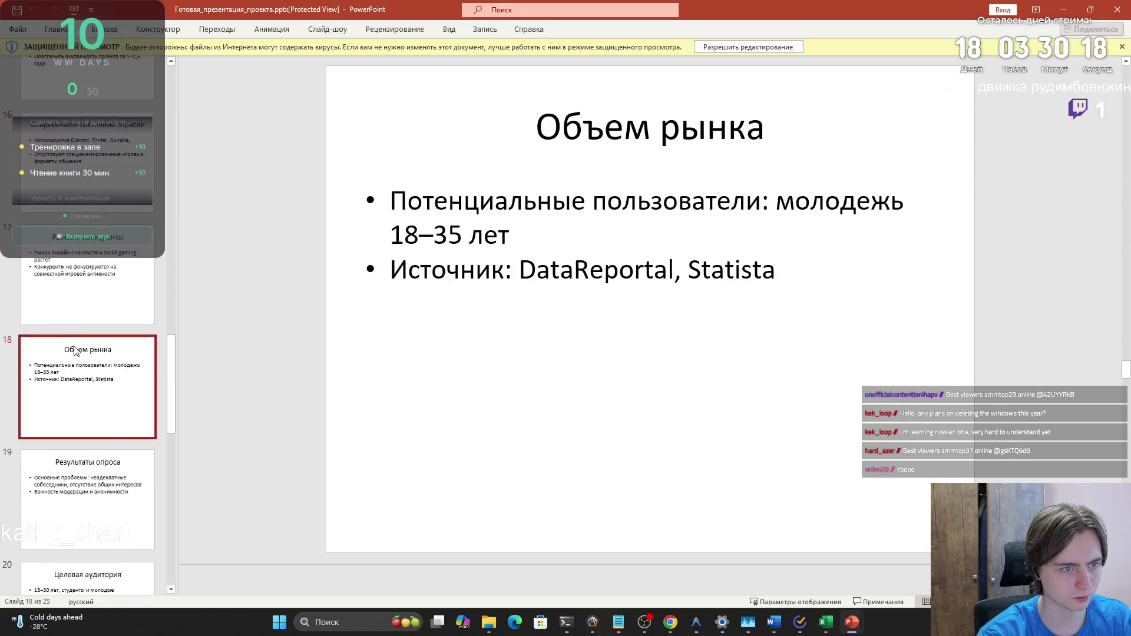
scroll(71, 318, "up", 5)
key("Up")
scroll(69, 312, "up", 3)
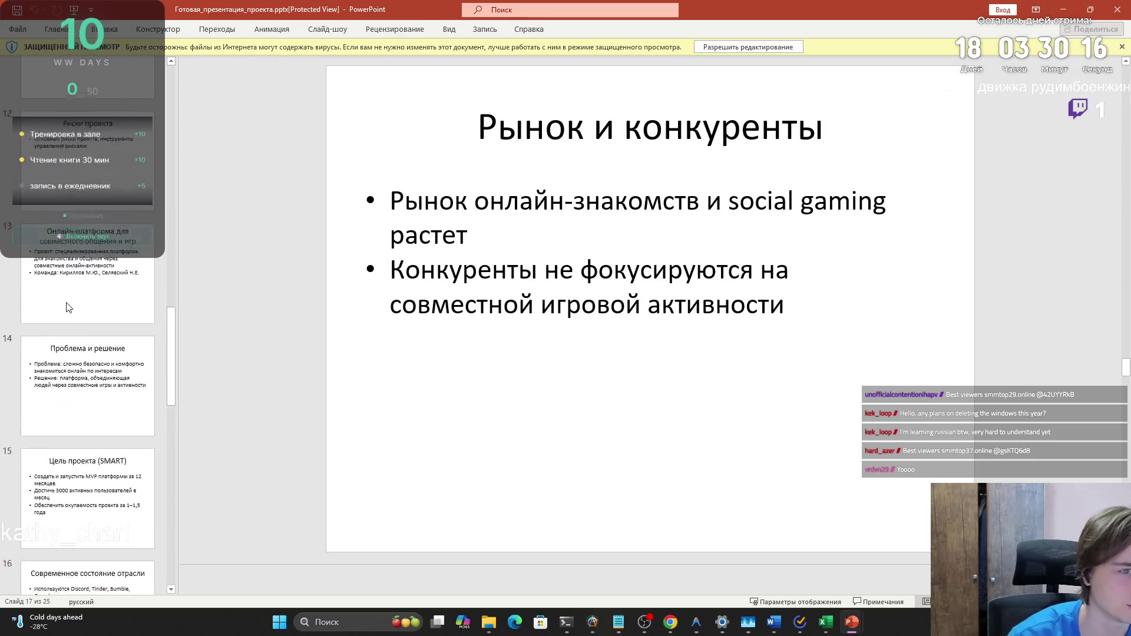
left_click(69, 312)
scroll(76, 300, "up", 2)
left_click(76, 301)
scroll(113, 263, "up", 2)
left_click(113, 264)
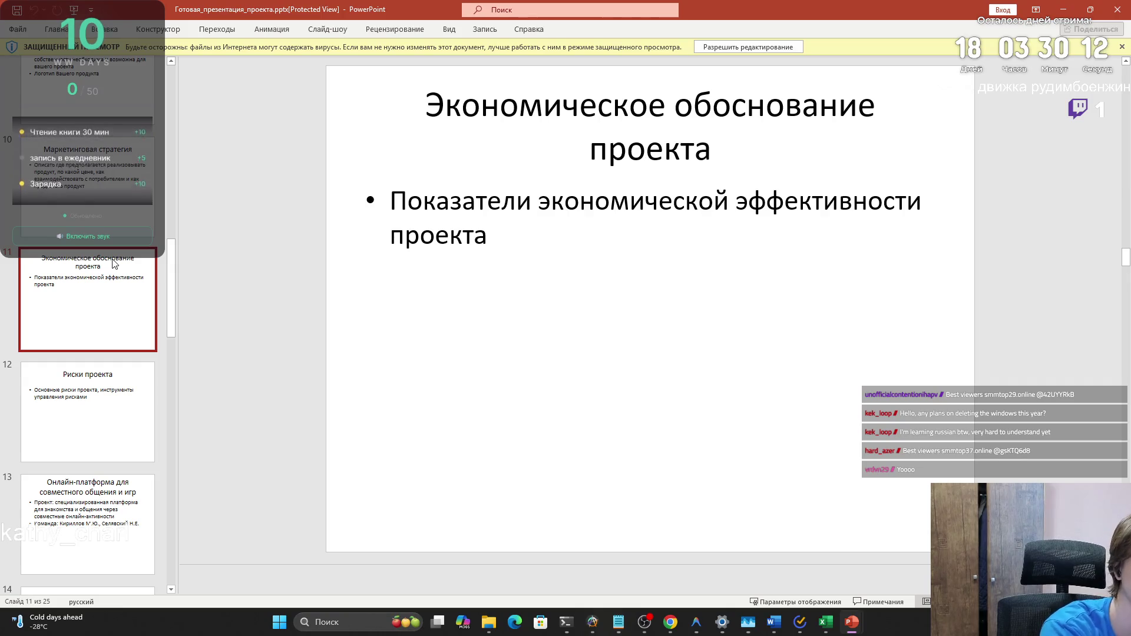
scroll(114, 264, "up", 3)
left_click(113, 263)
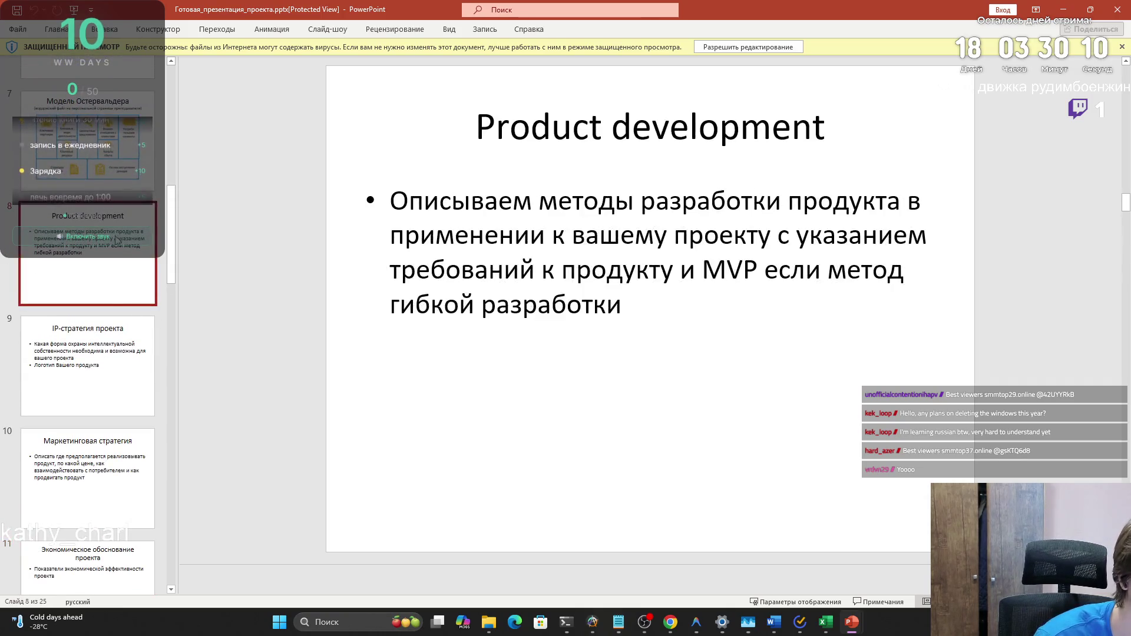
left_click(120, 331)
scroll(119, 331, "down", 1)
left_click(120, 332)
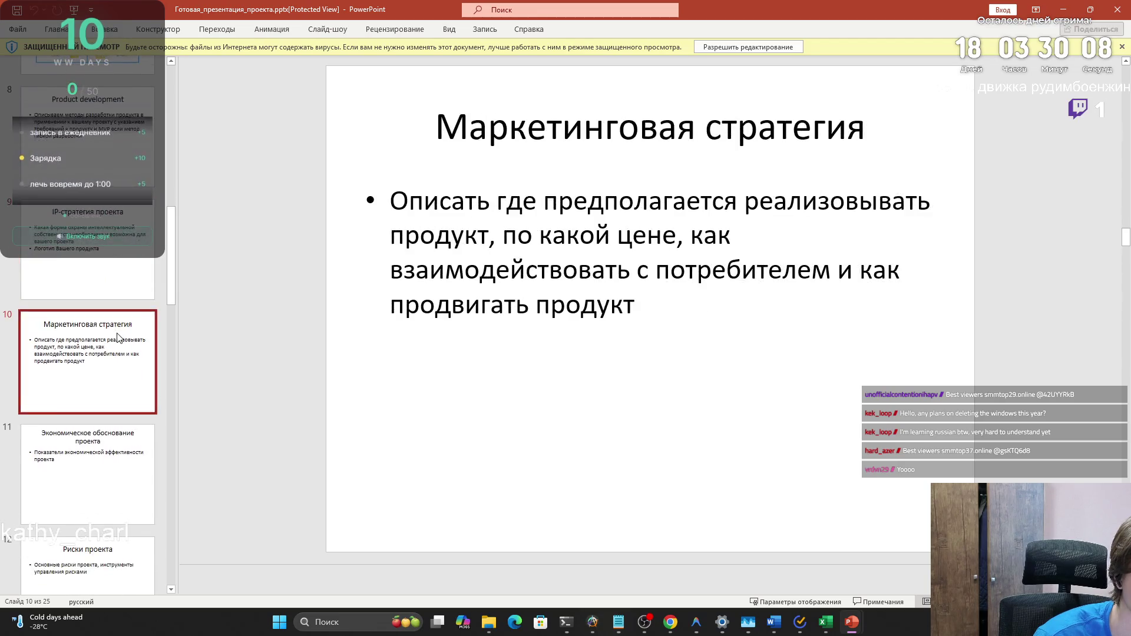
scroll(120, 333, "down", 3)
scroll(120, 334, "down", 2)
left_click(112, 316)
scroll(112, 317, "down", 2)
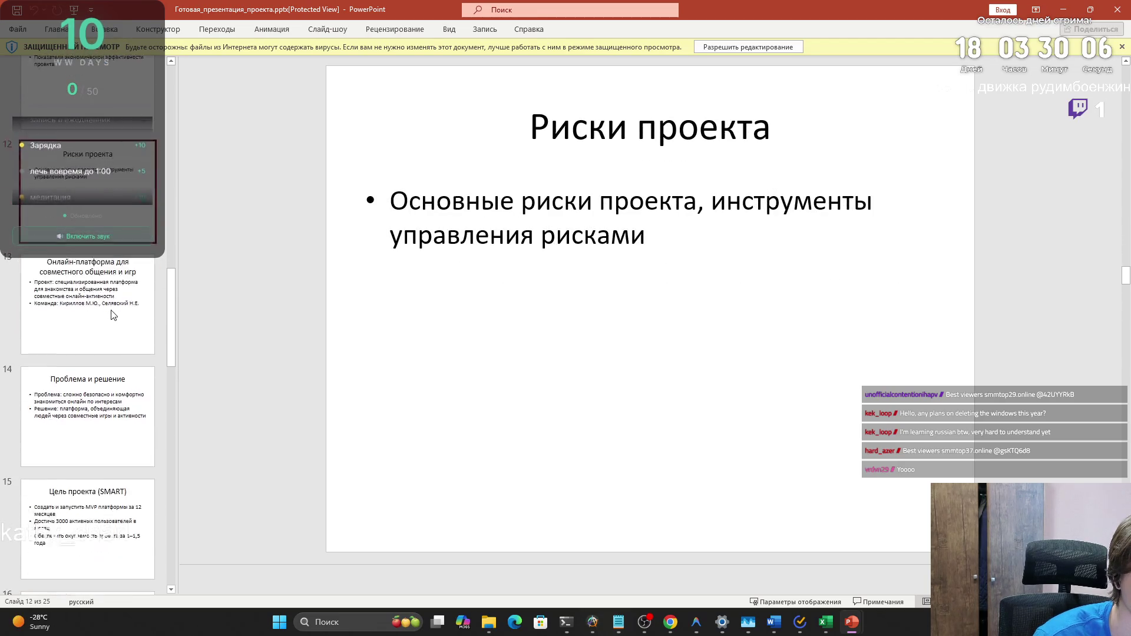
left_click(113, 316)
scroll(113, 316, "down", 1)
scroll(112, 315, "down", 1)
left_click_drag(112, 315, 77, 351)
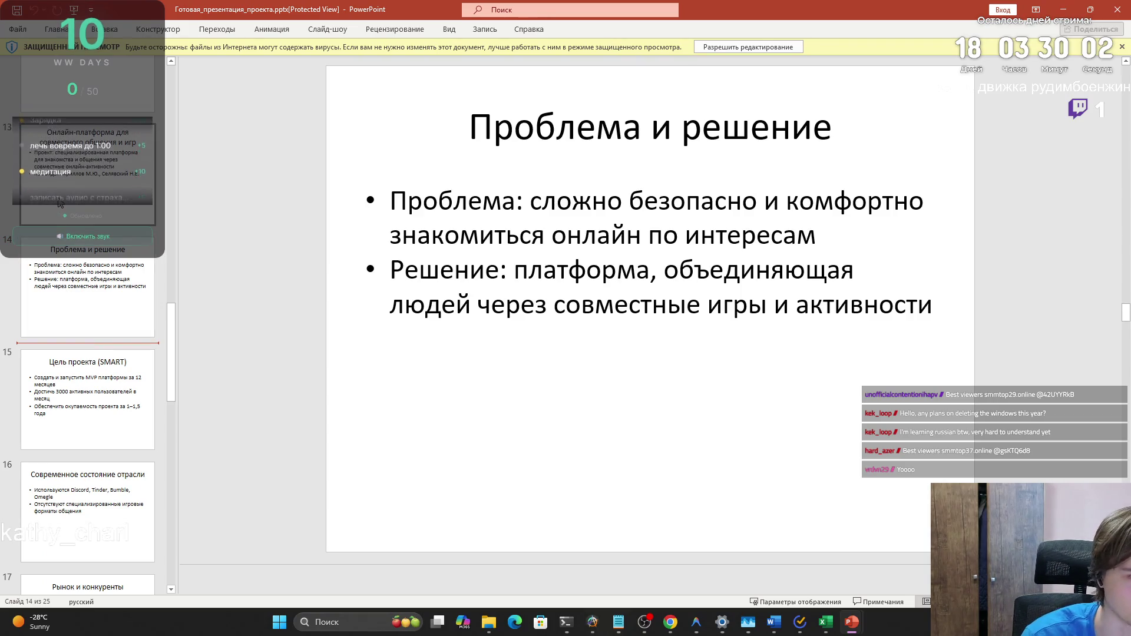
left_click_drag(175, 352, 166, 70)
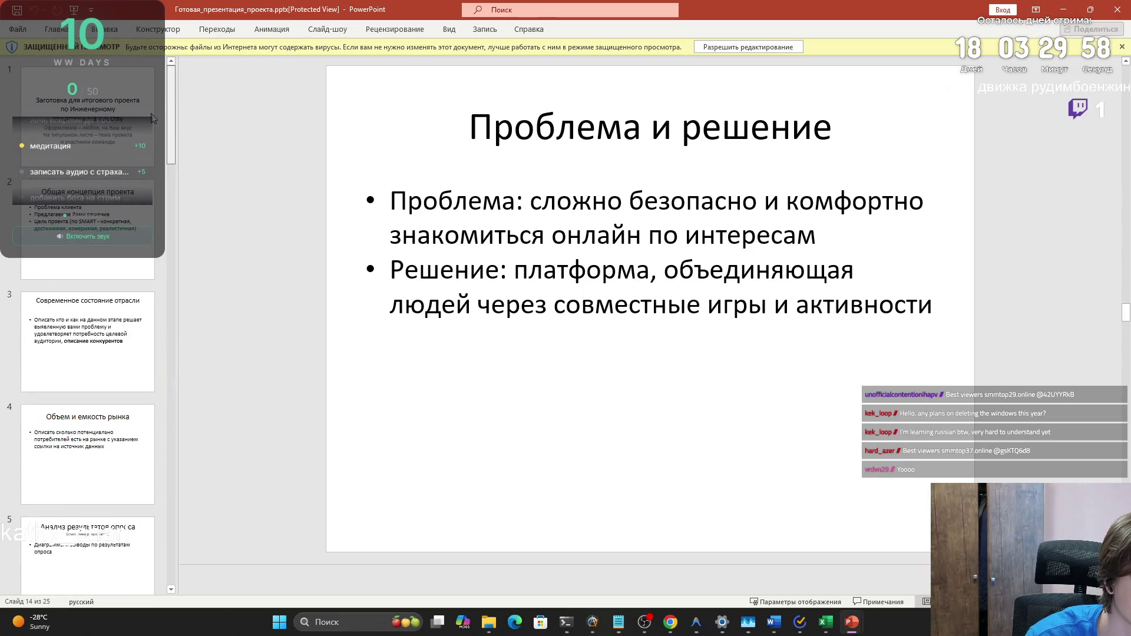
scroll(157, 212, "down", 5)
scroll(157, 213, "down", 8)
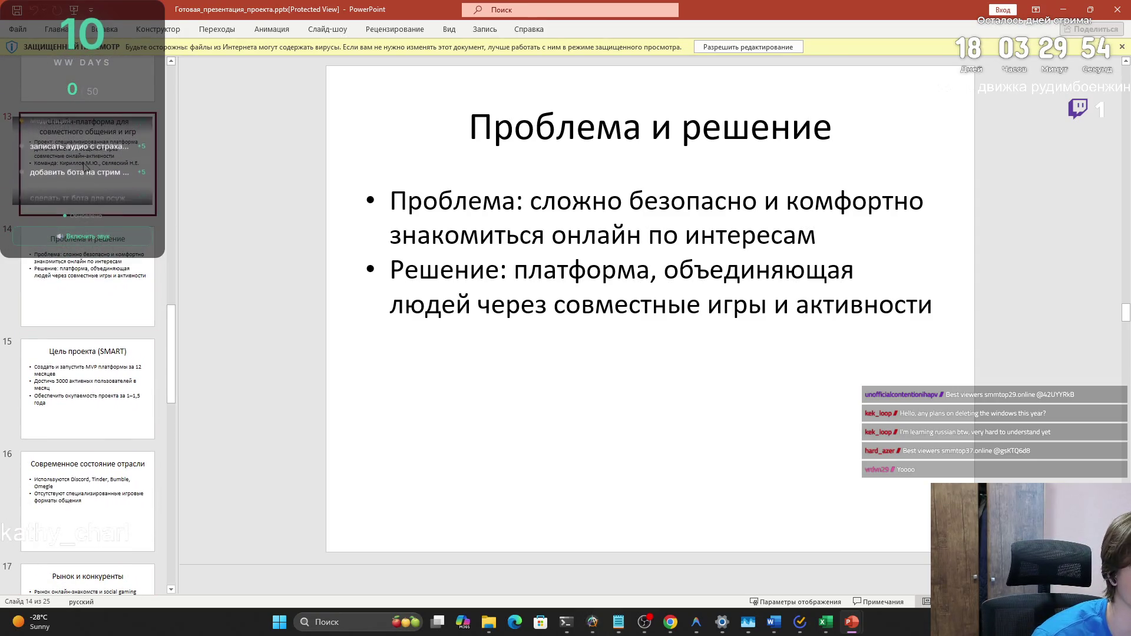
left_click(86, 170)
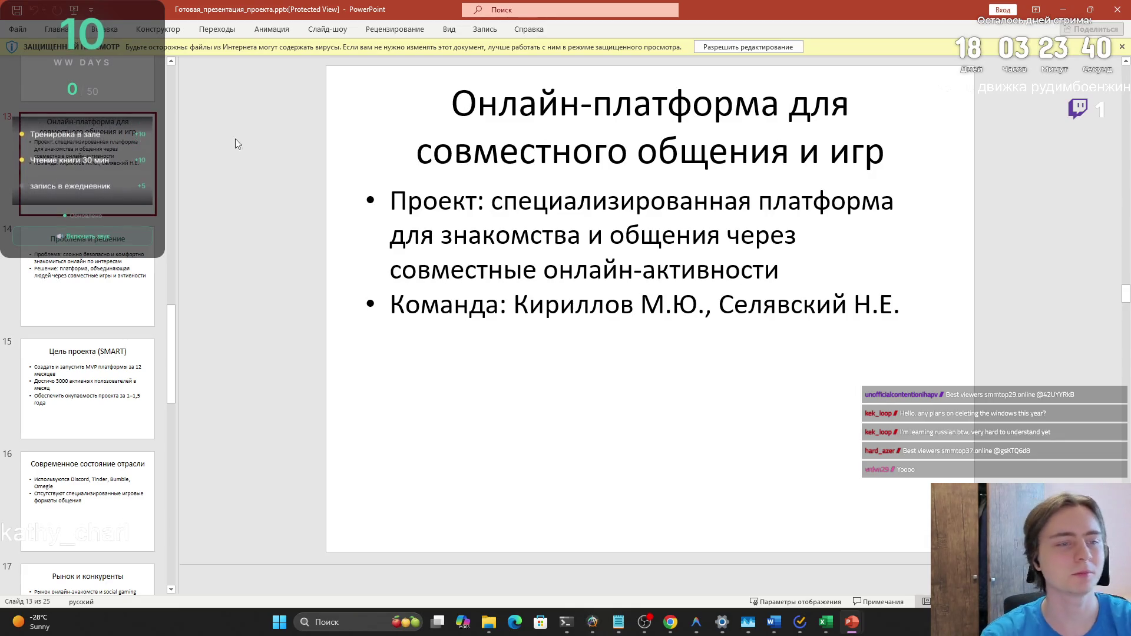
Scroll the sample deck's thumbnails down past slide 14 «Проблема и решение»
scroll(507, 182, "down", 1)
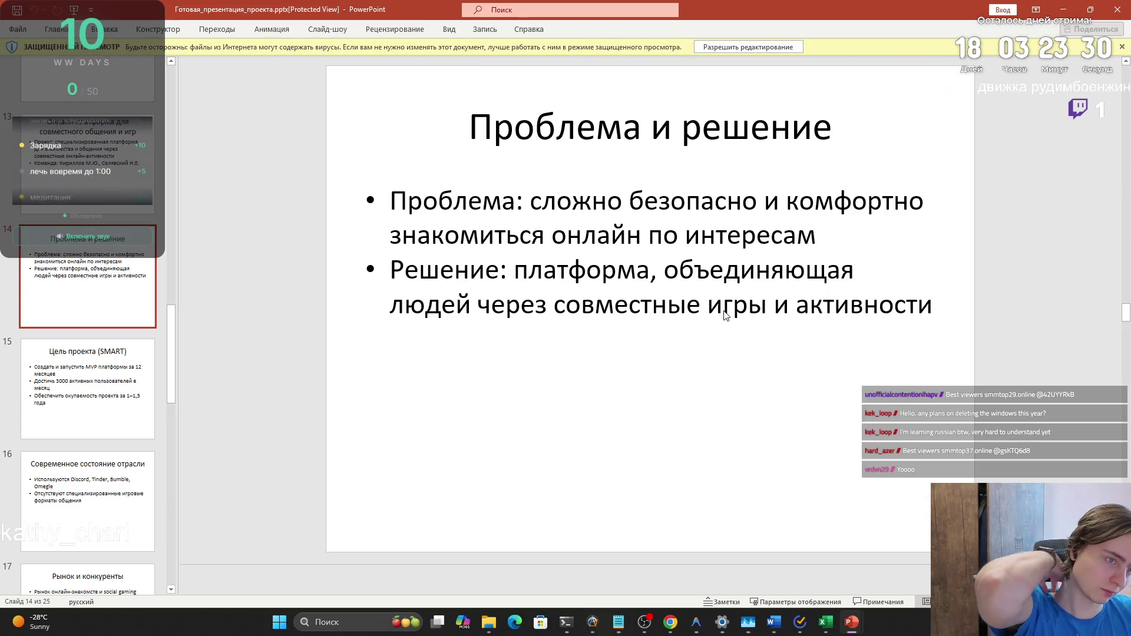
Compare the SMART goals slide with the following industry state slide
scroll(738, 321, "down", 2)
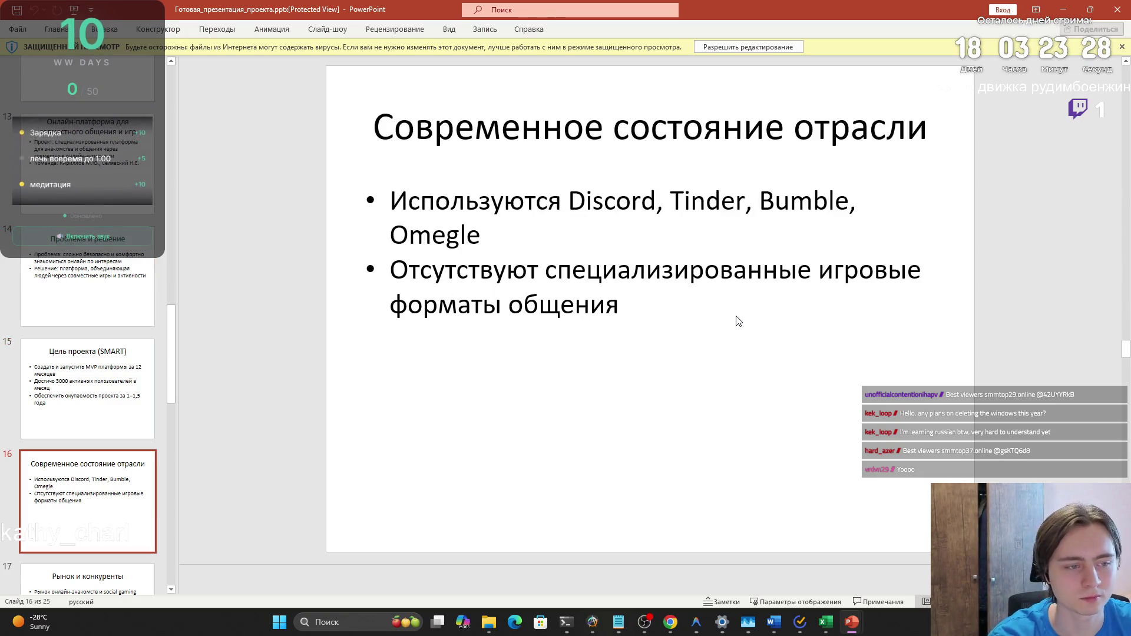
scroll(738, 321, "up", 1)
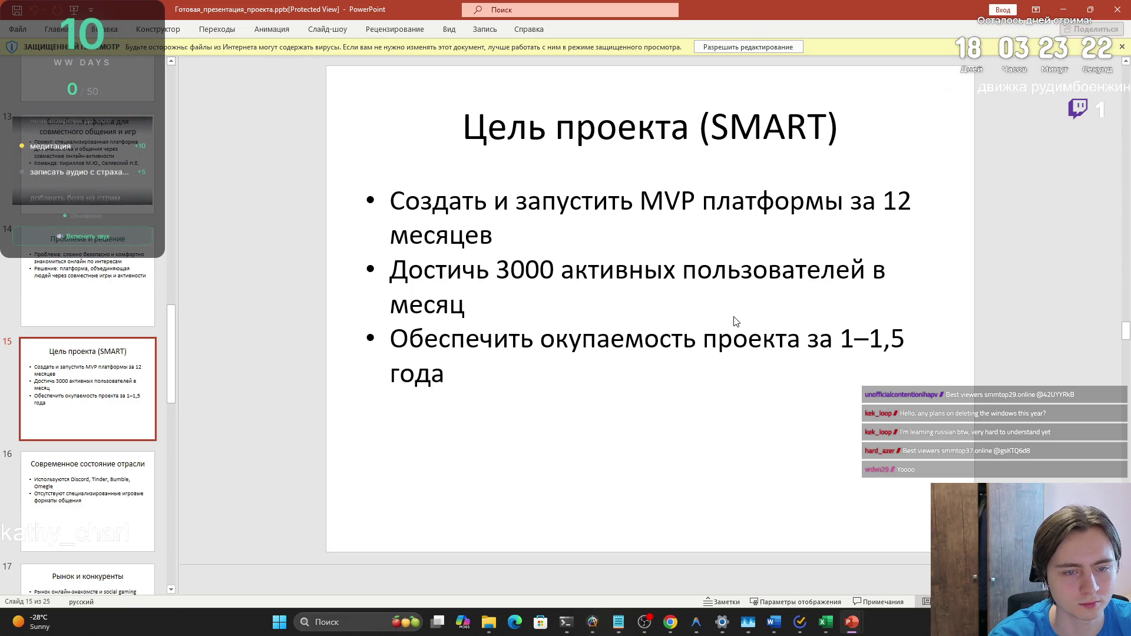
key("Down")
key("Up")
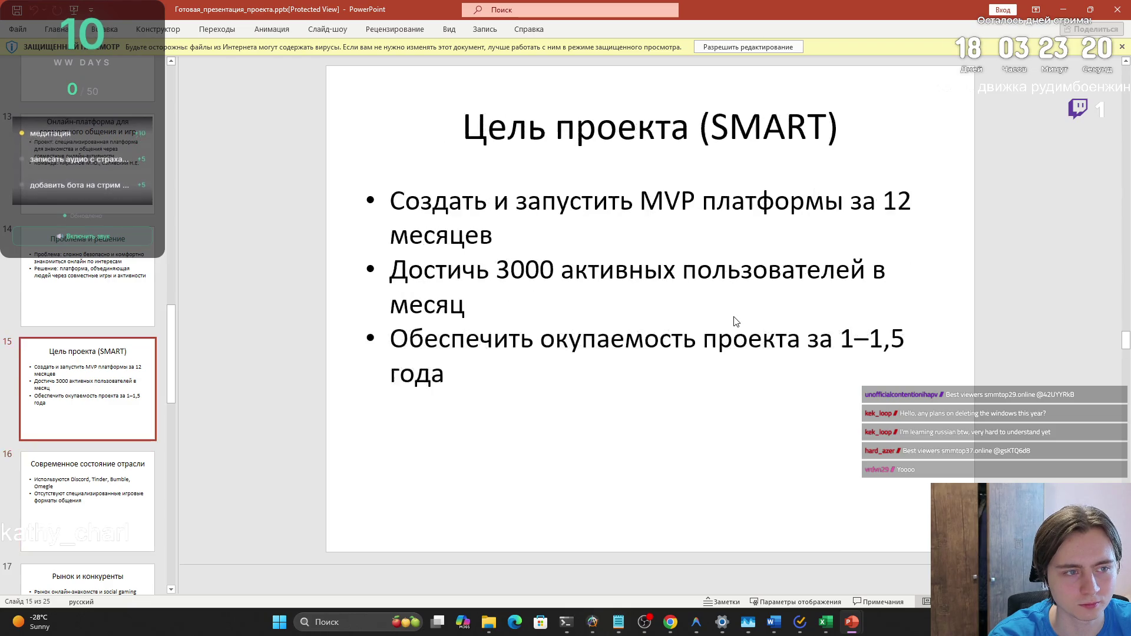
key("Down")
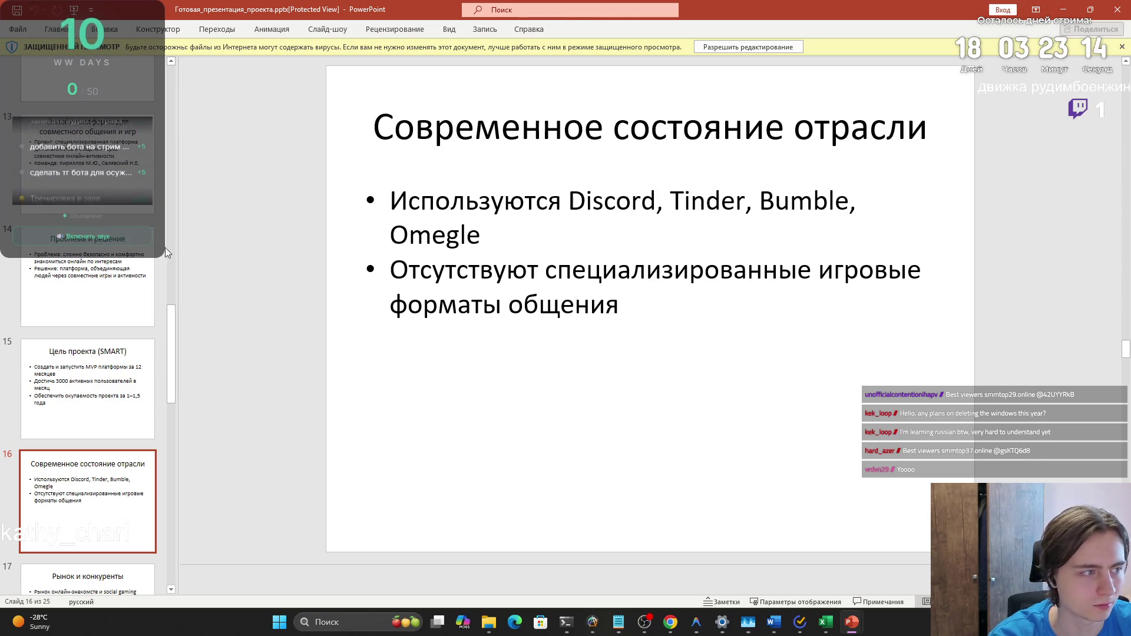
Review template slides 2–4: project concept, industry state and «Объем и емкость рынка»
mouse_move(174, 331)
left_mouse_down()
mouse_move(185, 98)
mouse_move(180, 129)
left_mouse_up()
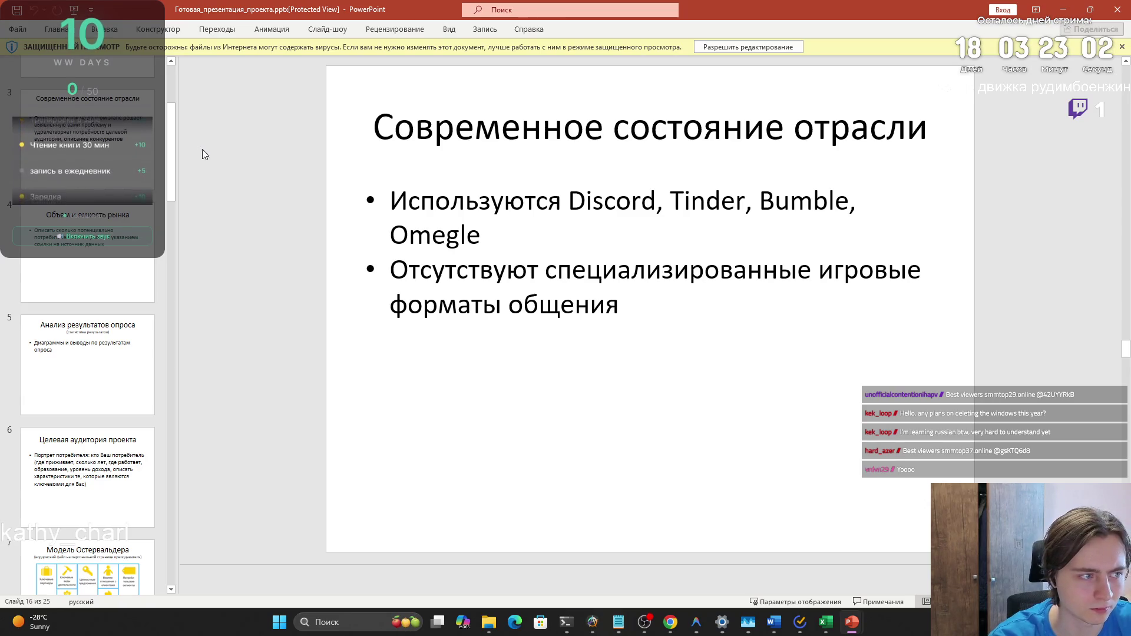
scroll(283, 177, "down", 1)
scroll(247, 247, "up", 1)
scroll(156, 231, "up", 5)
scroll(156, 231, "up", 10)
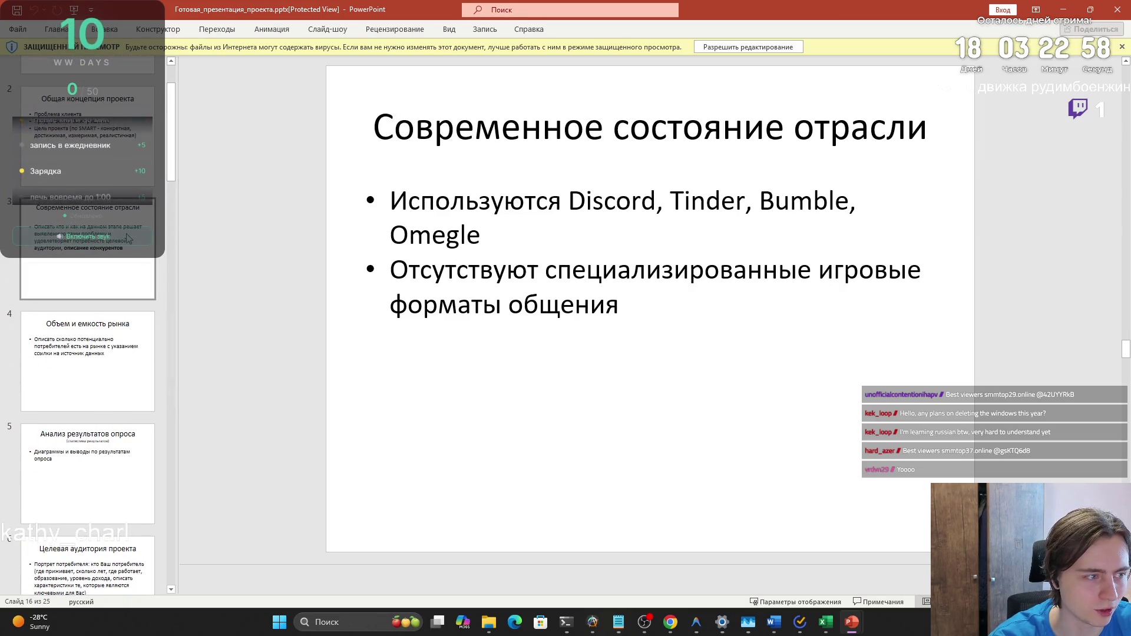
left_click(129, 237)
key("Up")
key("Down")
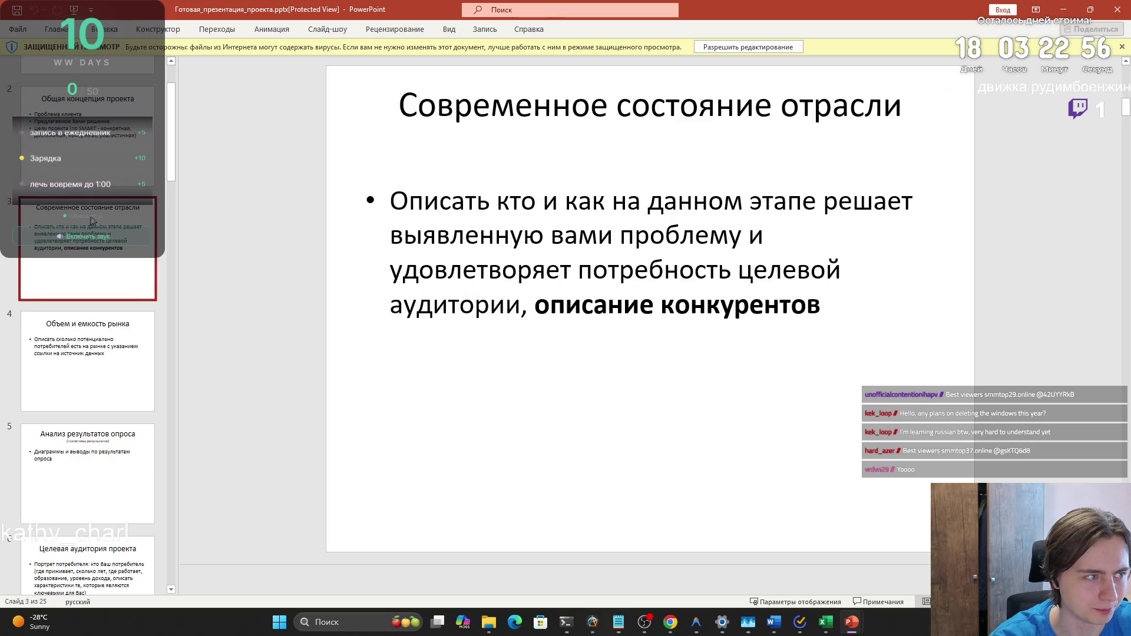
left_click(102, 354)
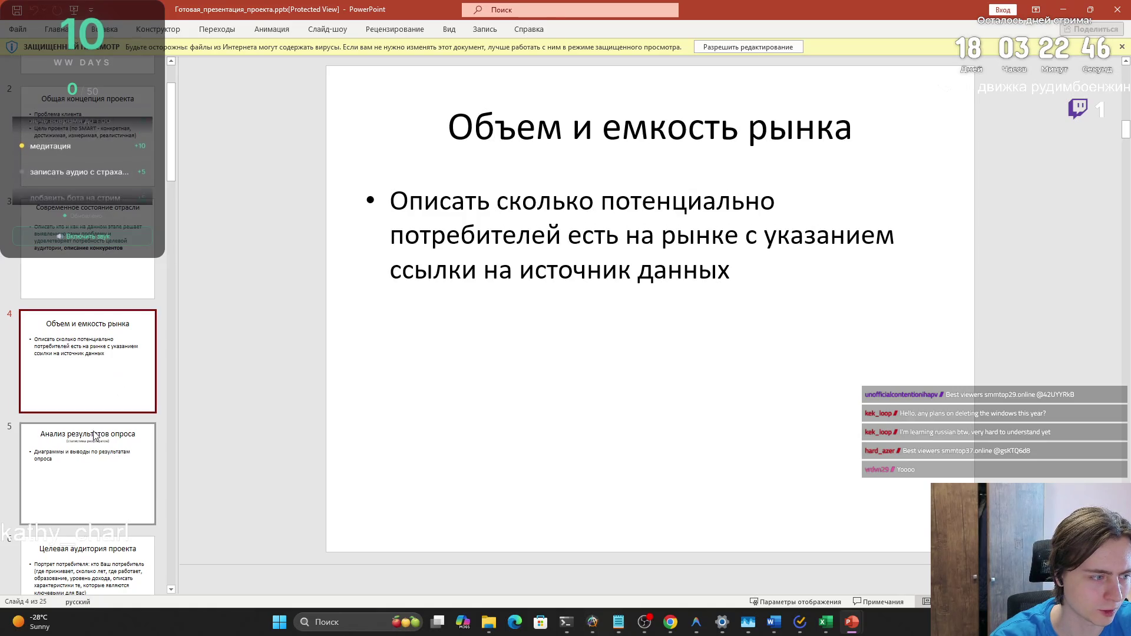
left_click_drag(170, 118, 156, 252)
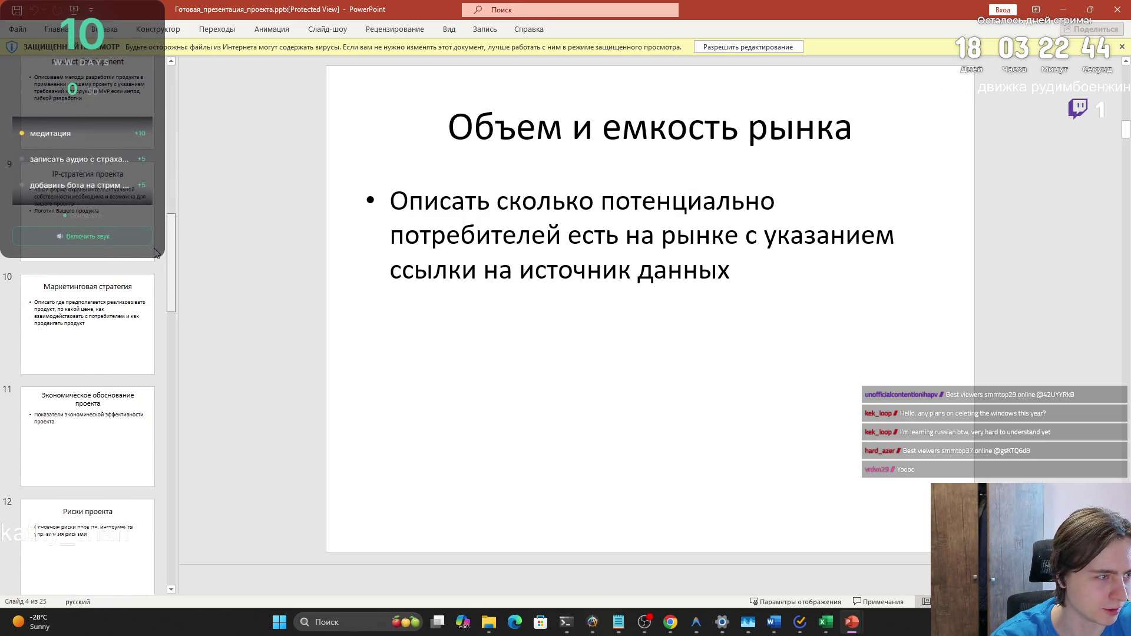
Step through sample slides 11 and 15–18, ending on «Объем рынка»
left_click(94, 425)
scroll(99, 338, "down", 5)
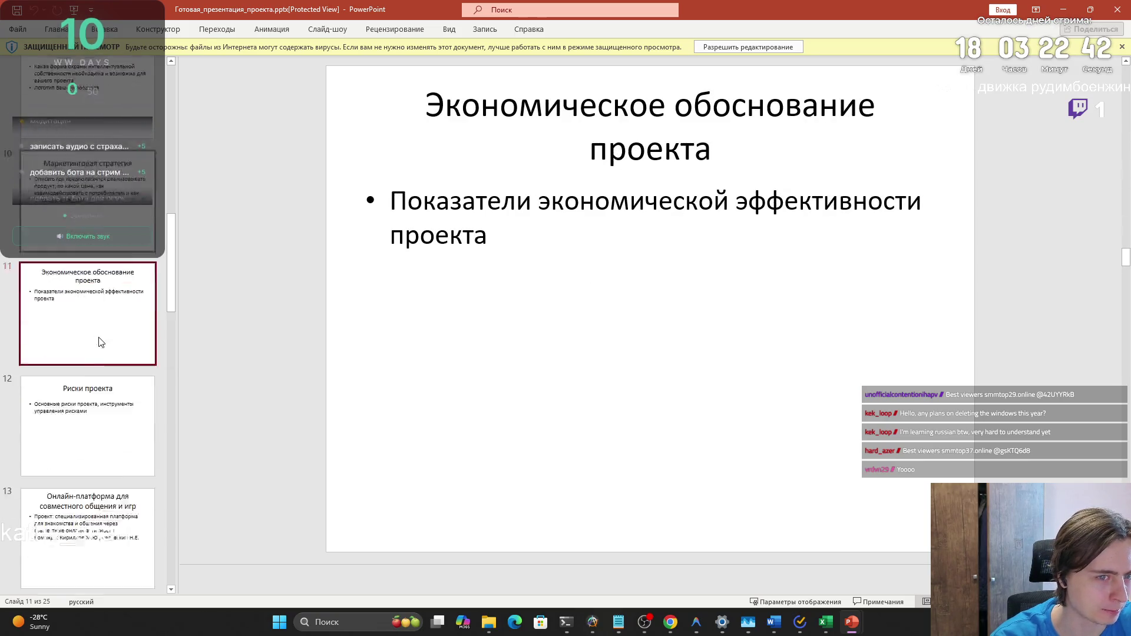
left_click(97, 336)
left_click(98, 398)
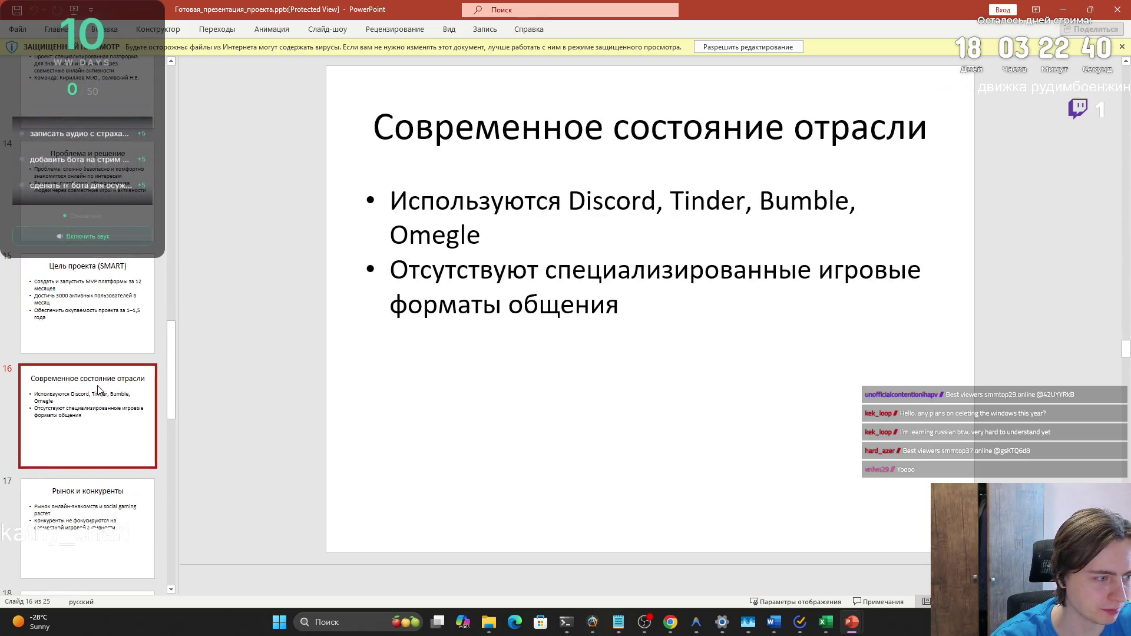
scroll(98, 407, "down", 2)
left_click(97, 419)
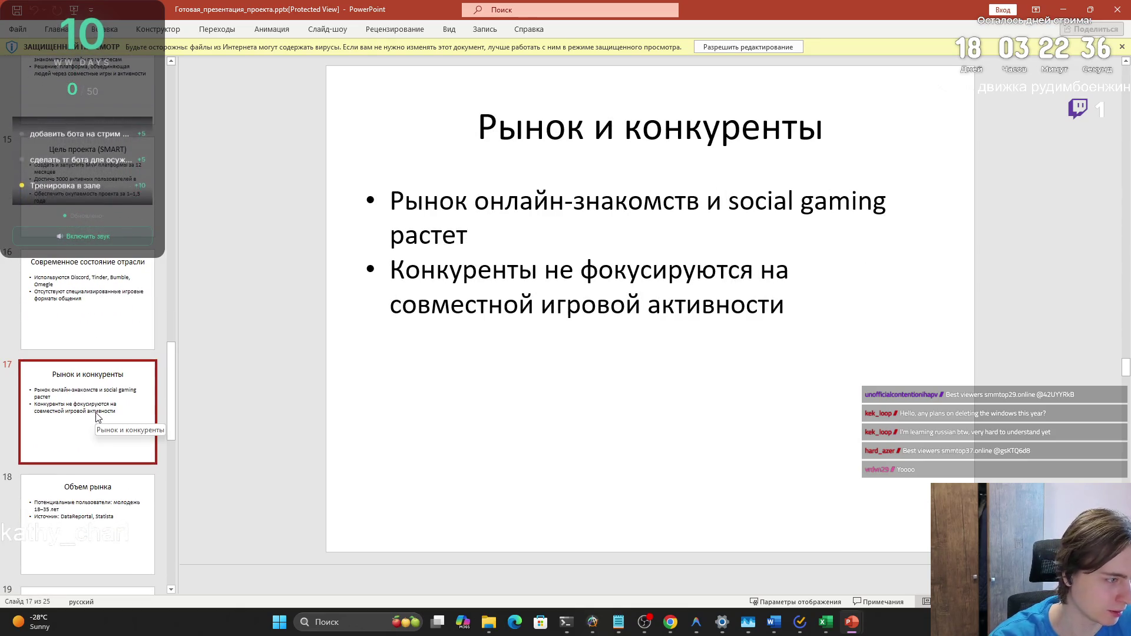
scroll(97, 416, "down", 2)
left_click(100, 422)
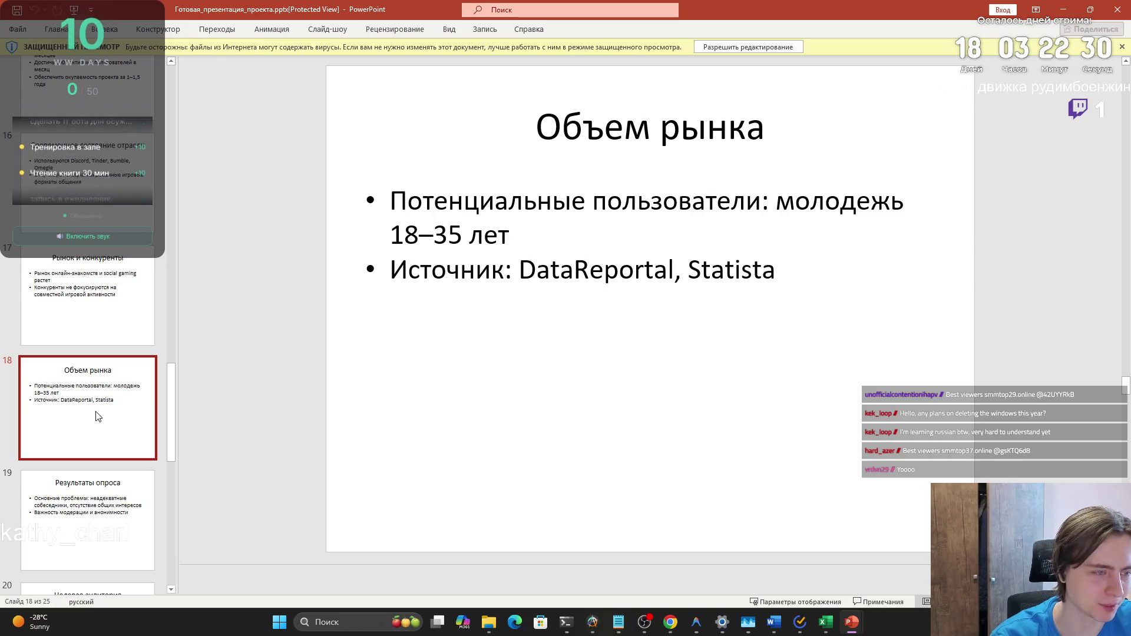
Review slides 19 «Результаты опроса» and 20 «Целевая аудитория»
mouse_move(166, 402)
left_mouse_down()
mouse_move(157, 164)
mouse_move(168, 150)
mouse_move(154, 419)
left_mouse_up()
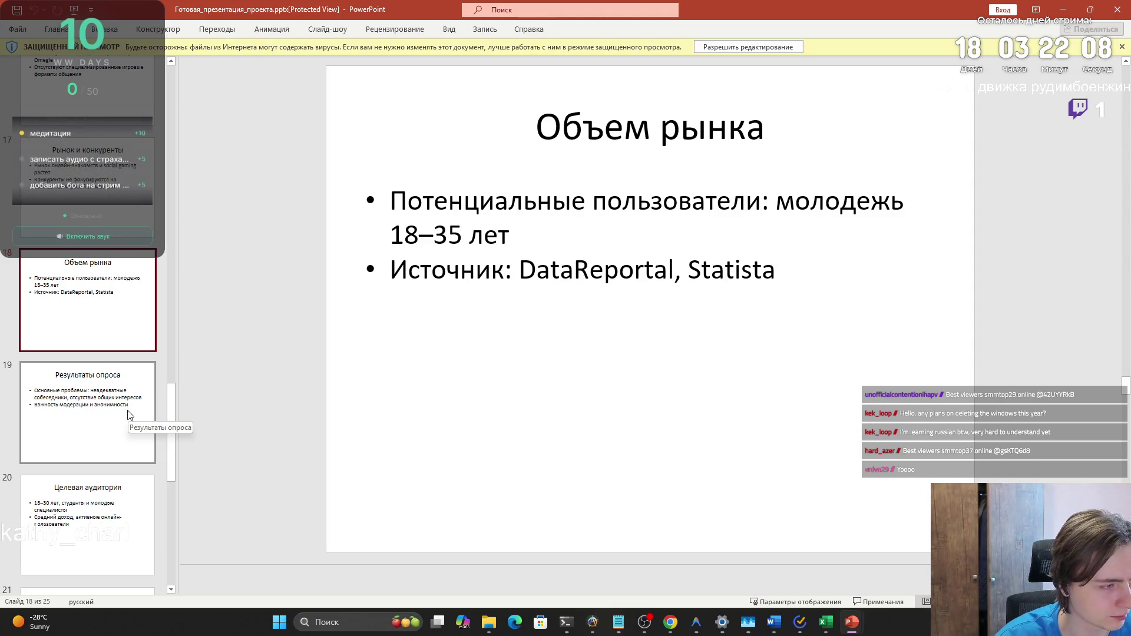
left_click(129, 414)
scroll(128, 430, "down", 1)
left_click(126, 449)
left_click(118, 354)
scroll(118, 354, "down", 1)
left_click(108, 361)
left_click(98, 248)
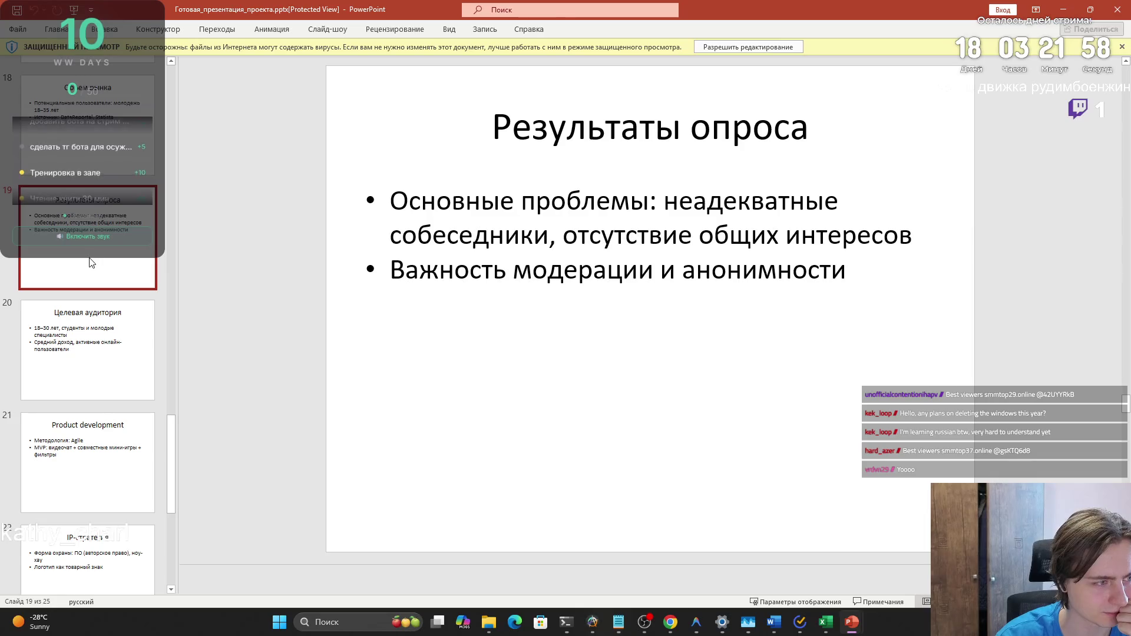
left_click(86, 339)
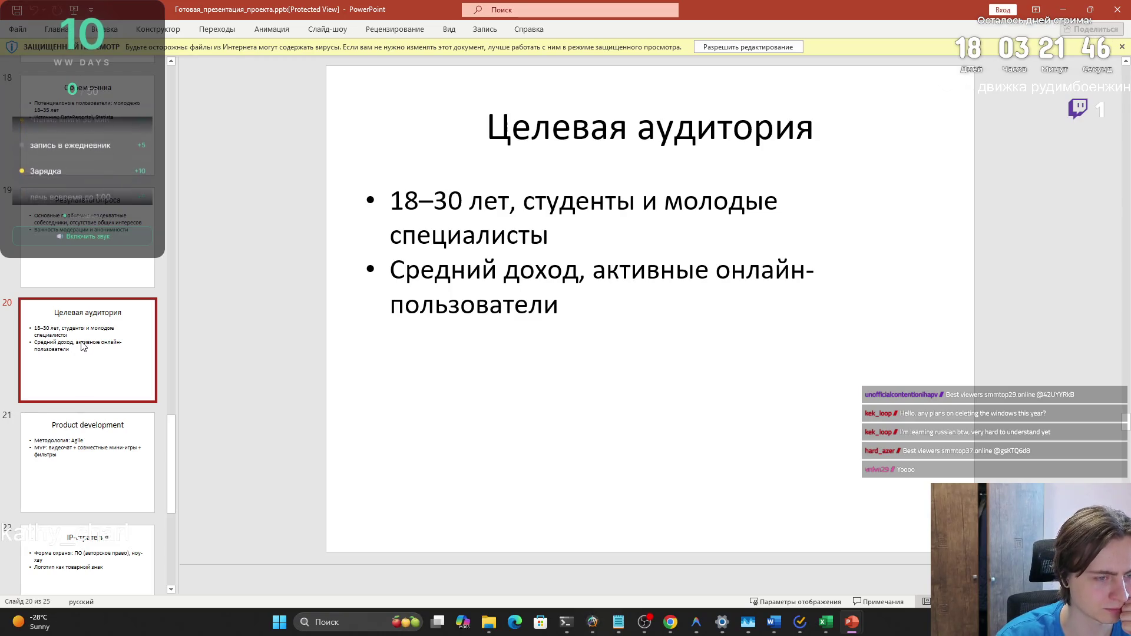
Go through slides 21–25, from Product development to «Риски проекта»
scroll(81, 346, "down", 2)
left_click(81, 346)
scroll(81, 346, "down", 2)
left_click(81, 346)
scroll(81, 345, "down", 2)
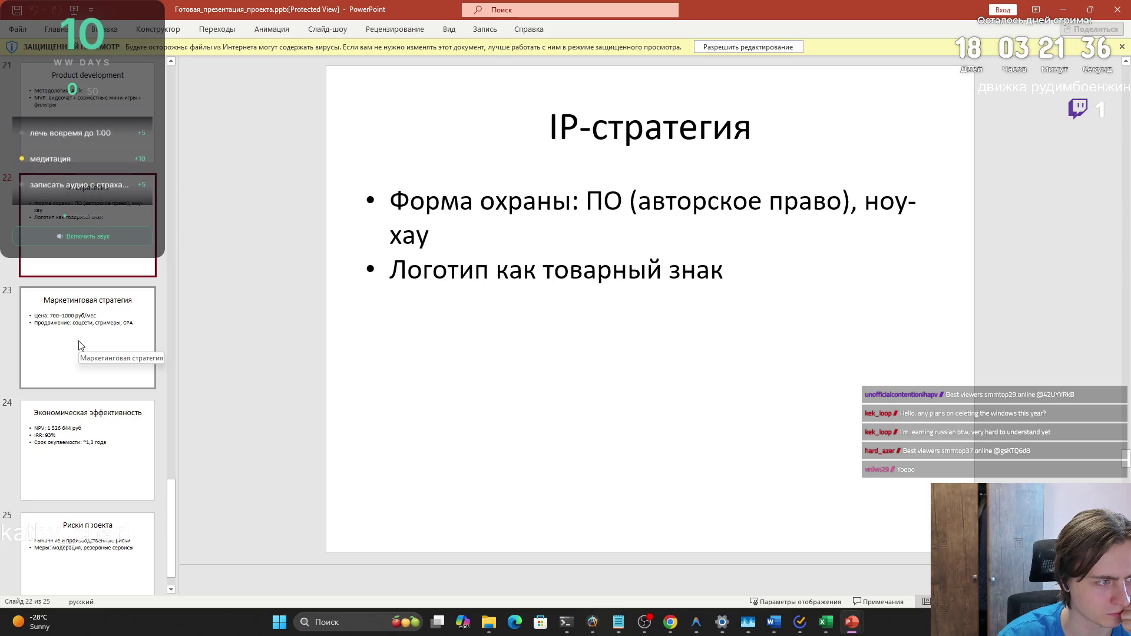
left_click(81, 346)
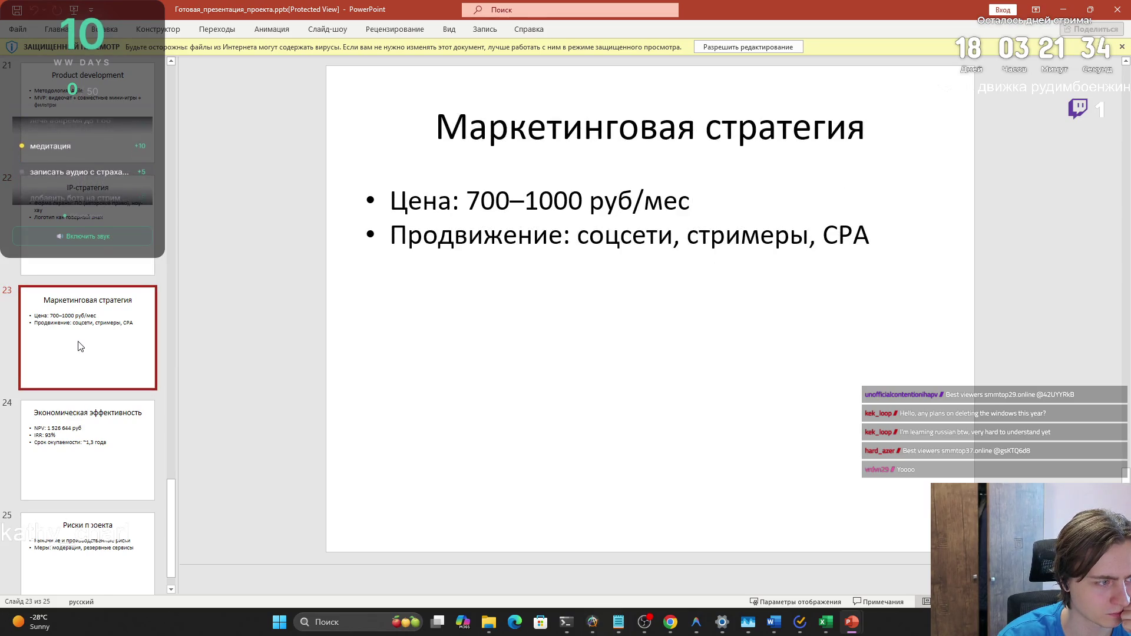
scroll(80, 346, "down", 1)
left_click(66, 423)
left_click(90, 494)
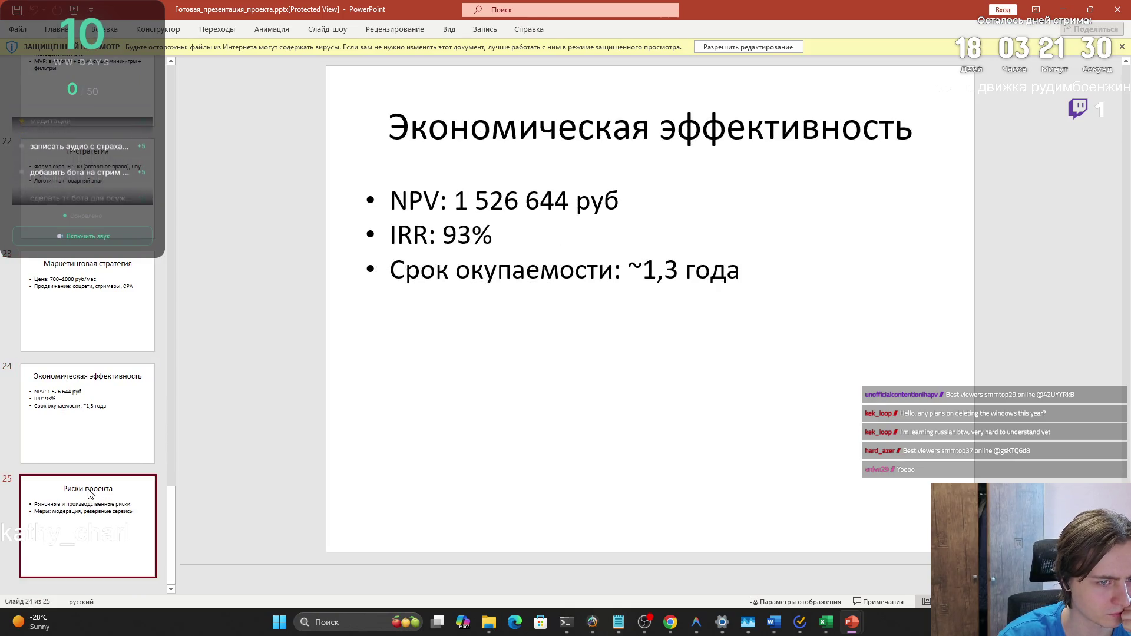
scroll(87, 493, "up", 10)
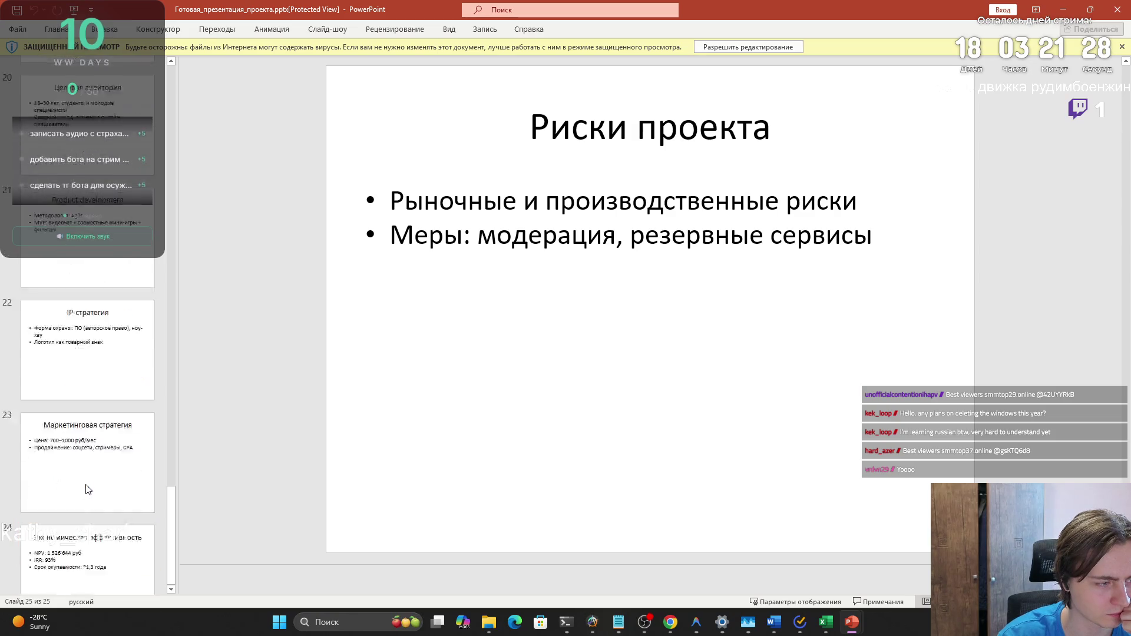
scroll(81, 487, "up", 5)
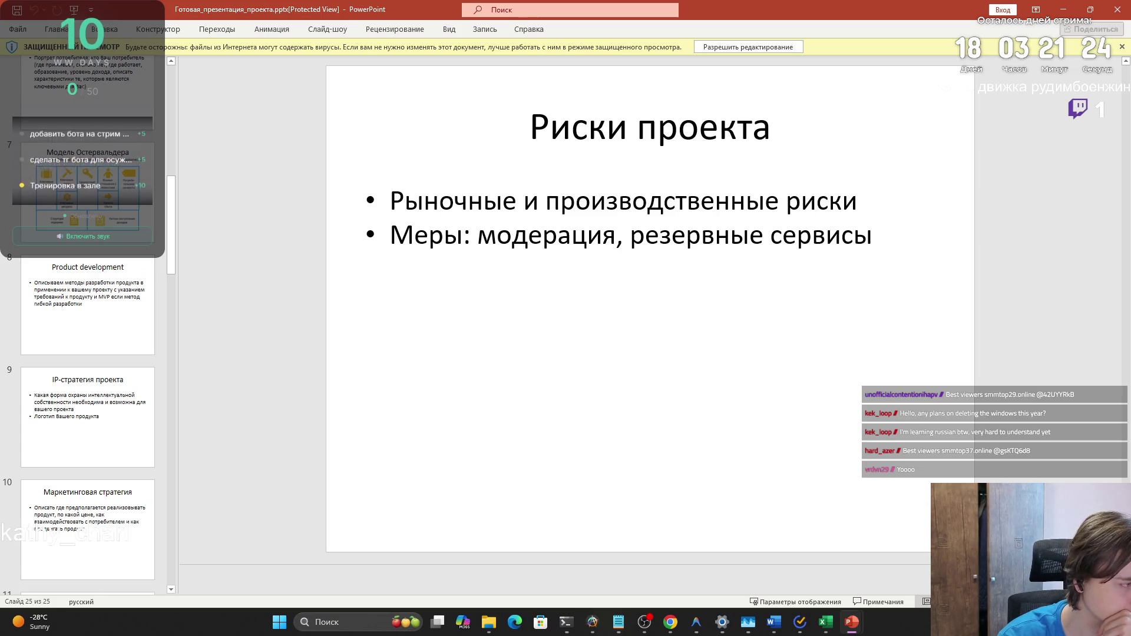
Switch to the browser and scroll through the Итоговый проект (2025) page
key("alt+Tab")
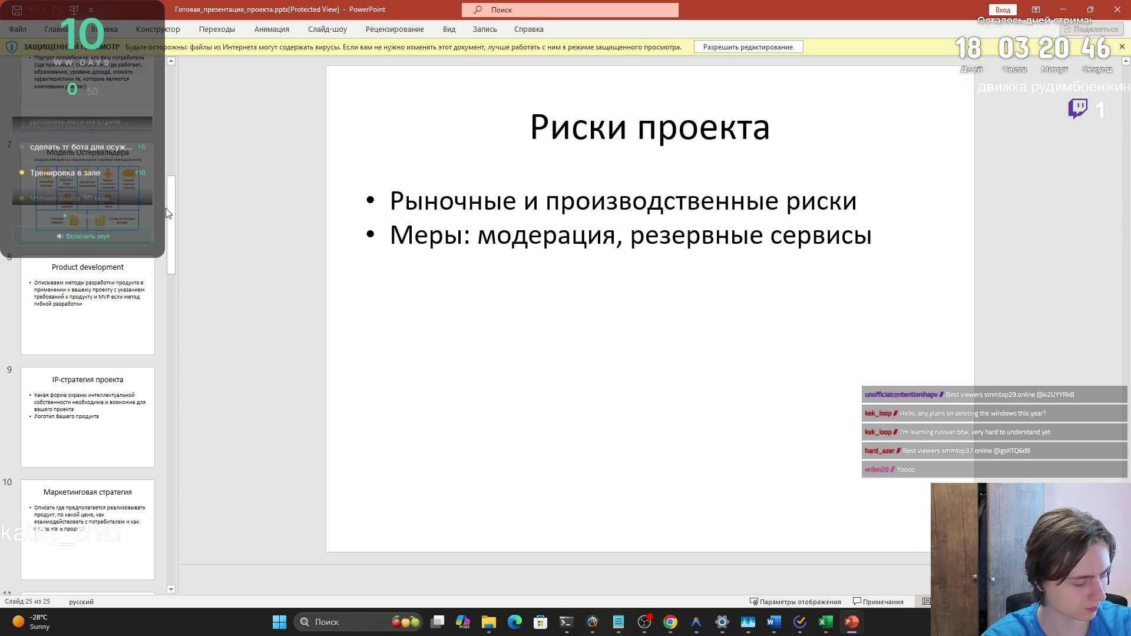
left_click_drag(167, 211, 167, 81)
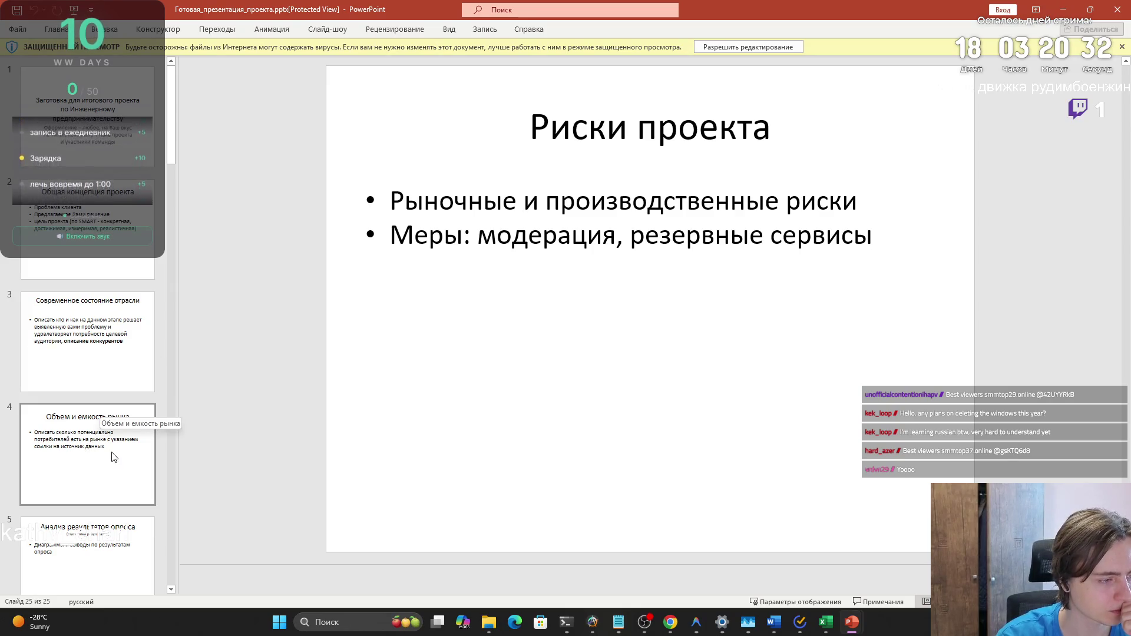
scroll(103, 454, "down", 1)
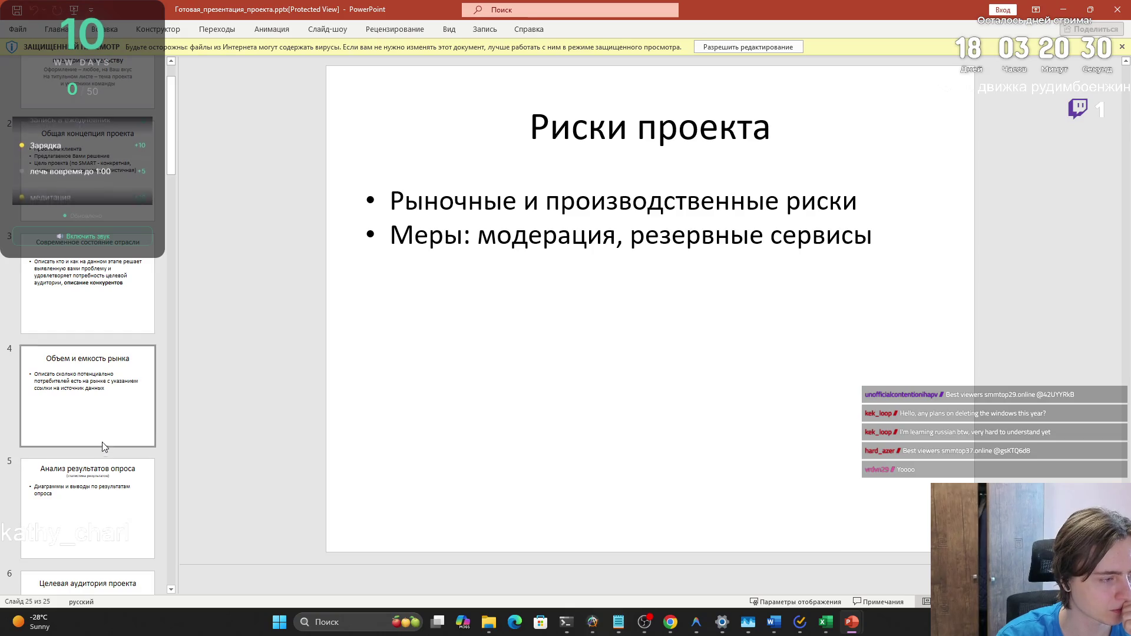
scroll(103, 444, "down", 2)
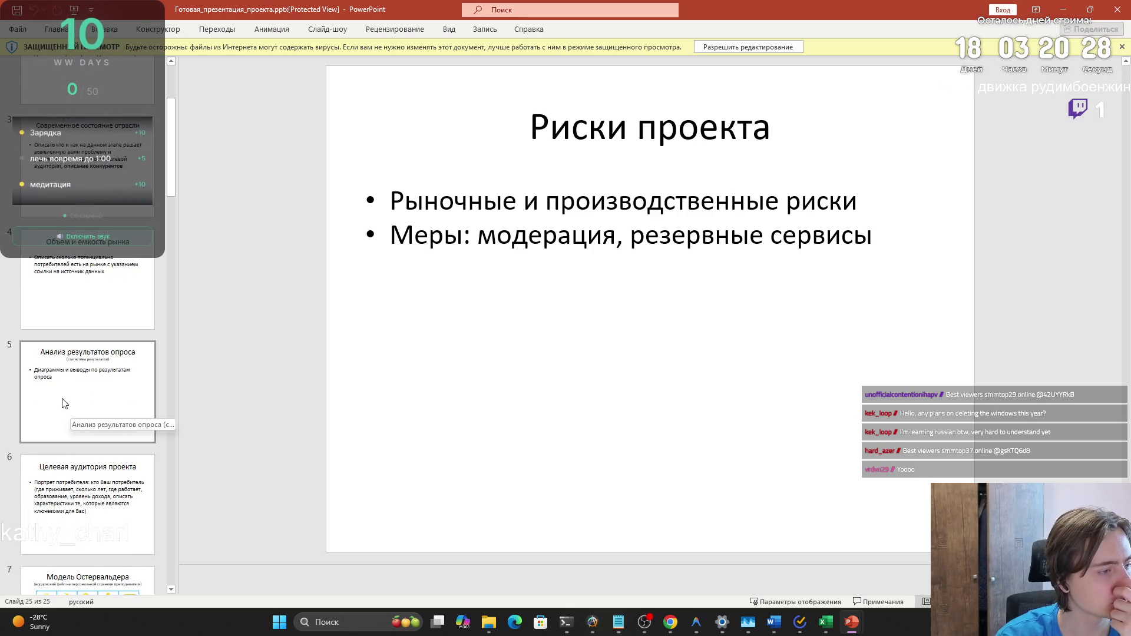
scroll(65, 406, "down", 2)
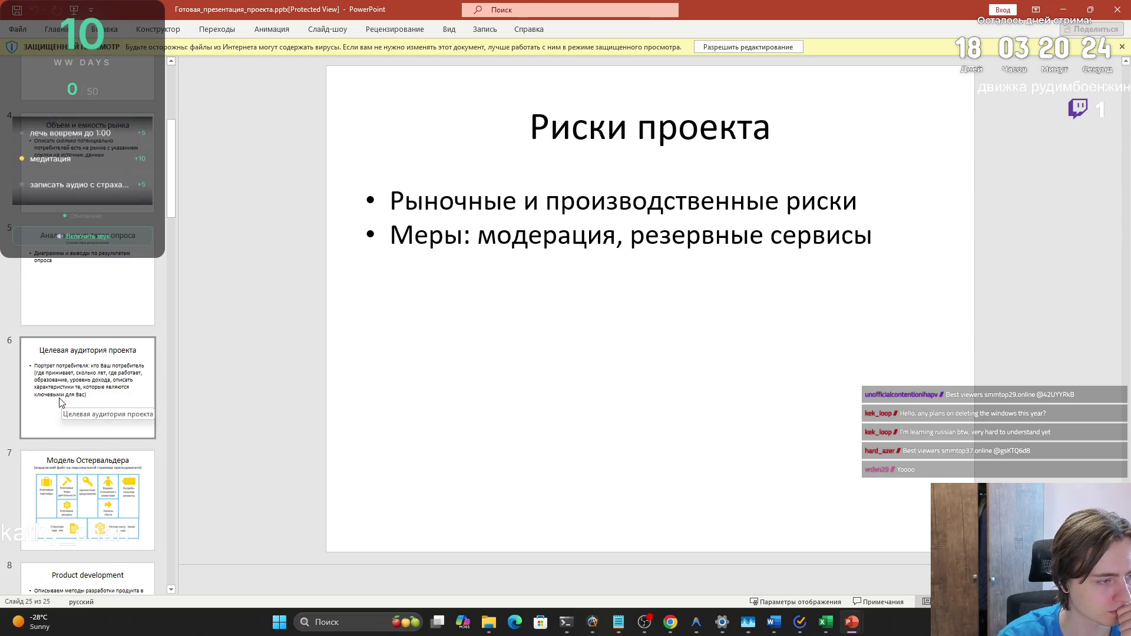
scroll(60, 403, "down", 2)
scroll(56, 390, "down", 1)
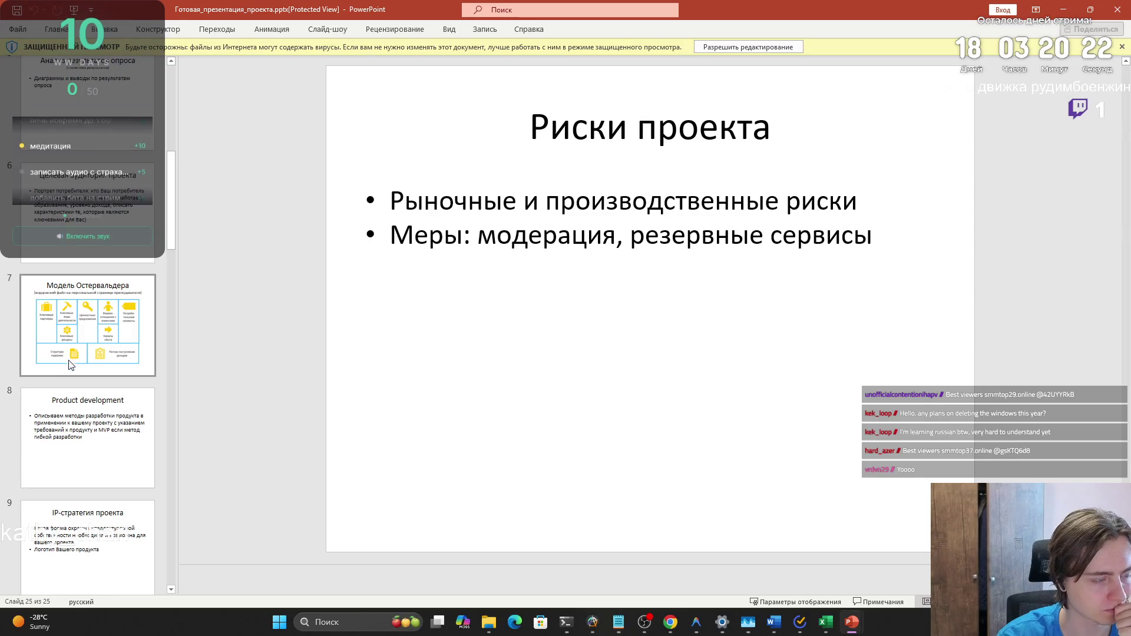
scroll(68, 377, "down", 2)
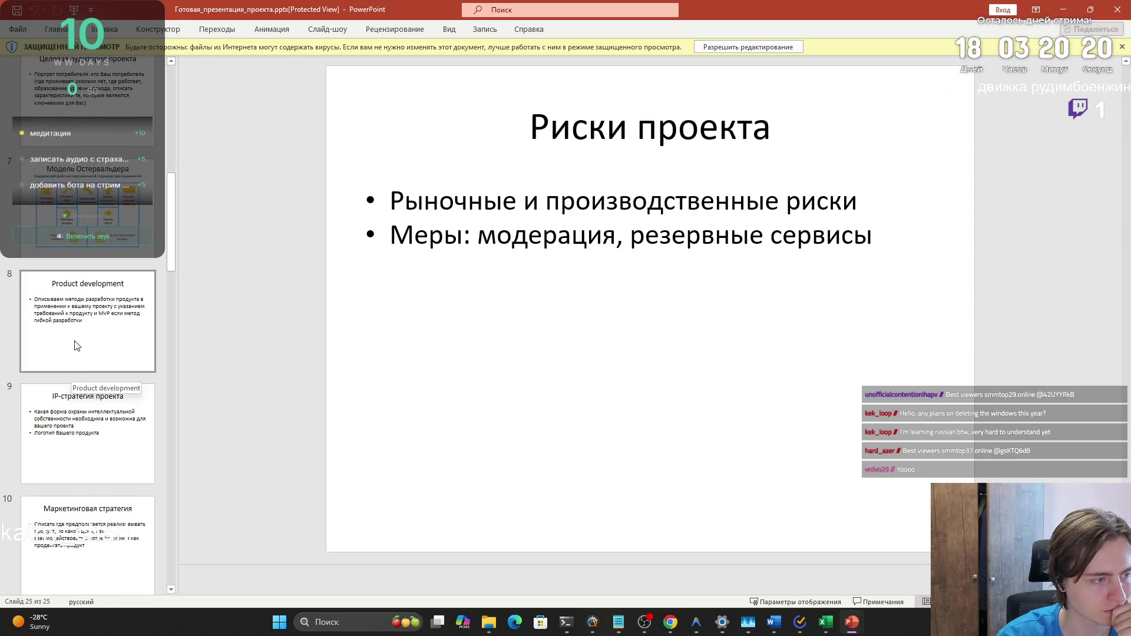
scroll(78, 362, "down", 2)
scroll(78, 378, "down", 10)
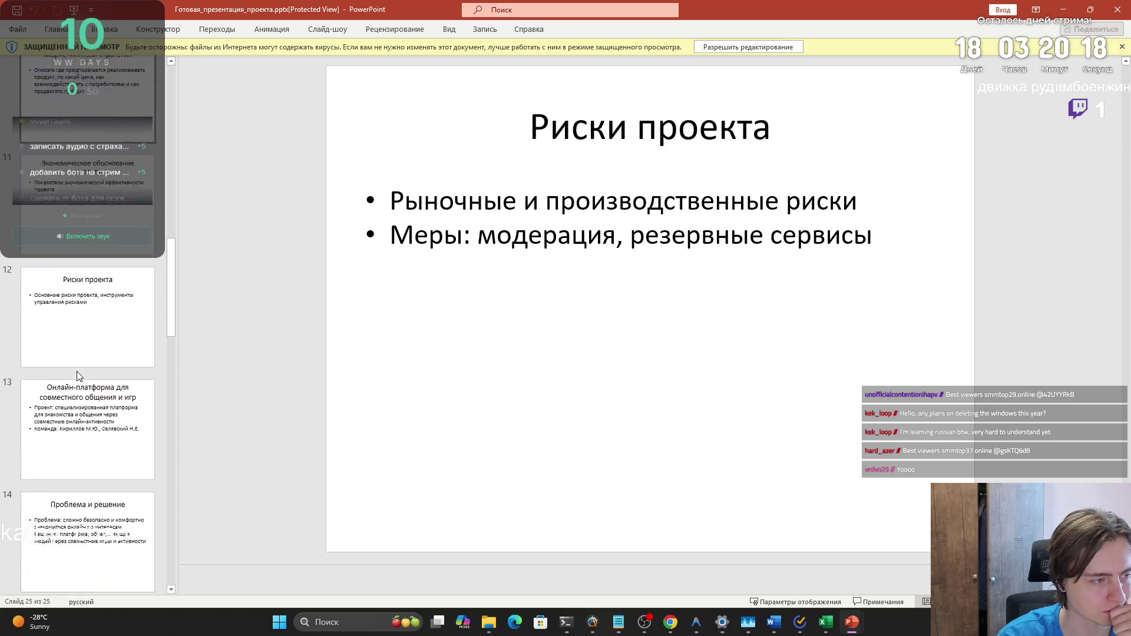
mouse_move(167, 372)
left_mouse_down()
mouse_move(178, 139)
mouse_move(175, 89)
mouse_move(165, 92)
left_mouse_up()
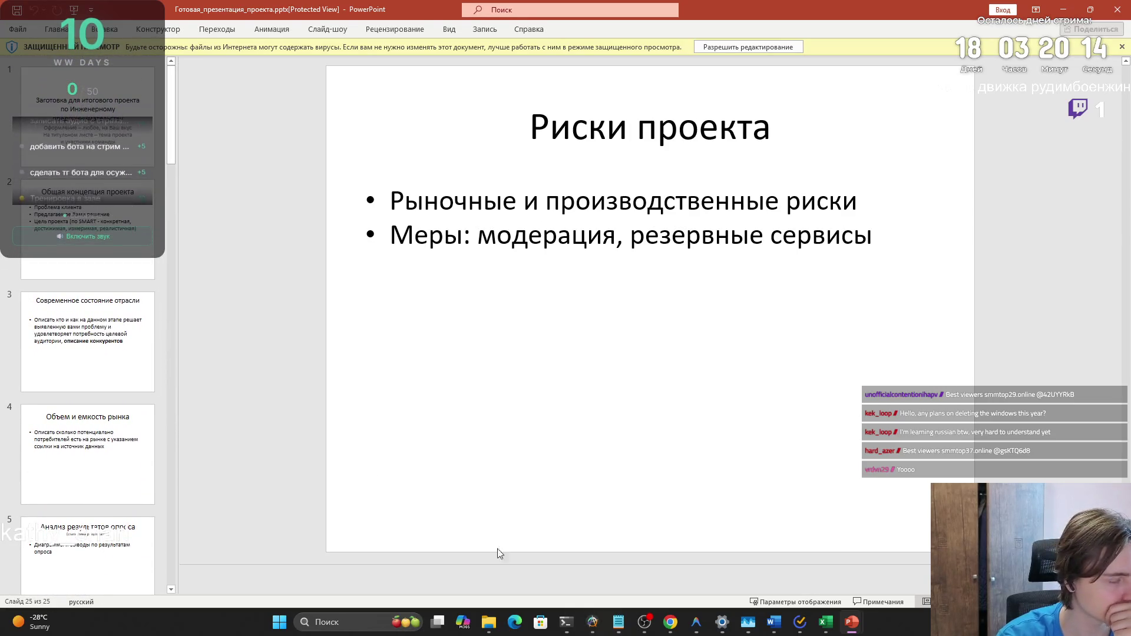
Open and close the Downloads folder, then minimize both presentation windows
left_click(488, 623)
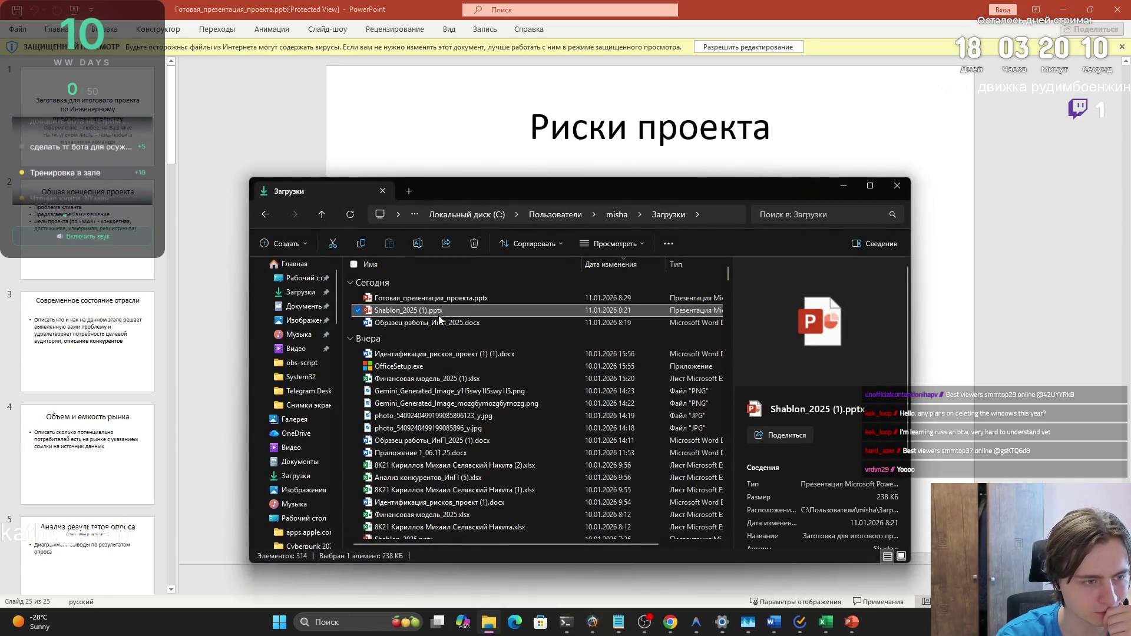
left_click(843, 186)
left_click(1054, 13)
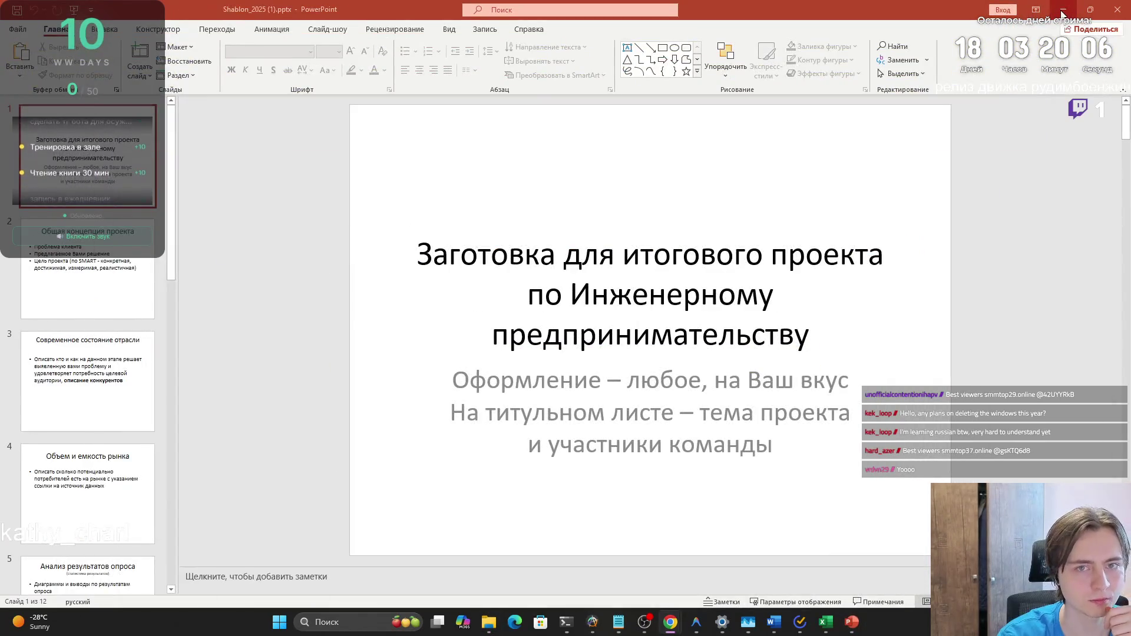
left_click(1063, 10)
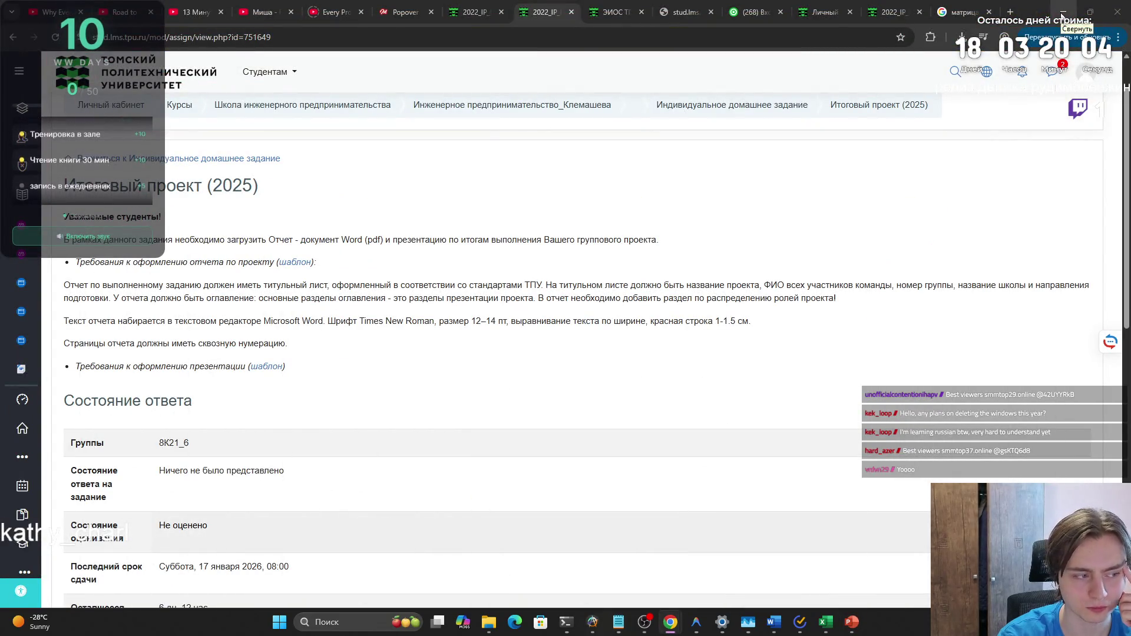
Scroll through the Итоговый проект (2025) assignment requirements
scroll(908, 140, "down", 1)
scroll(905, 141, "down", 5)
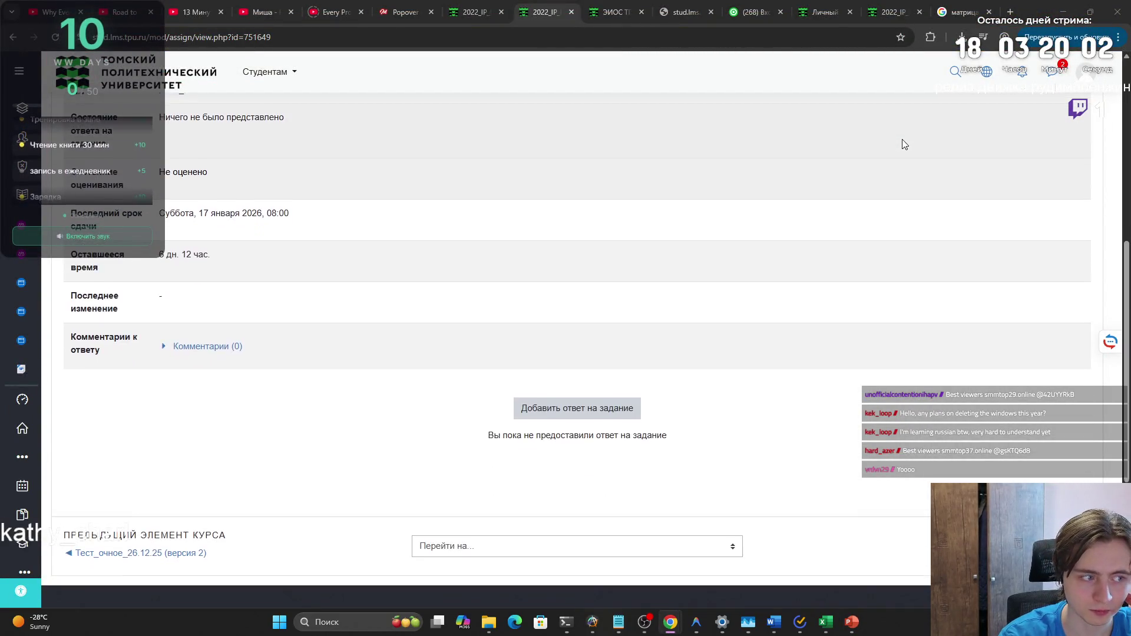
scroll(901, 142, "up", 4)
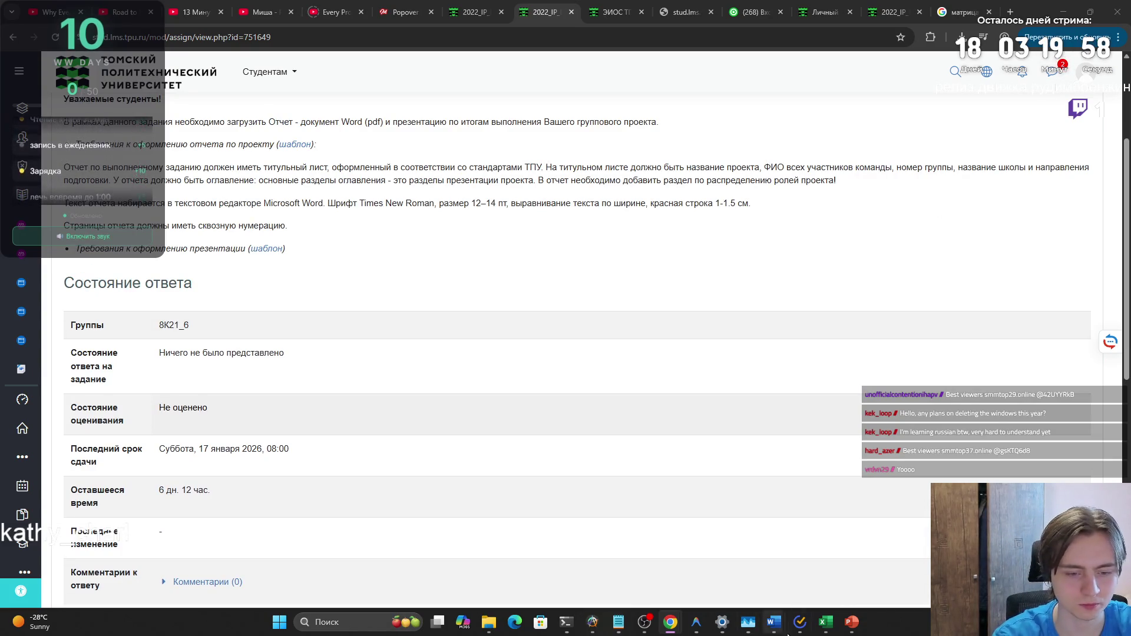
Switch to the Shablon_2025 presentation, then bring the browser back to front
mouse_move(852, 622)
left_click(797, 554)
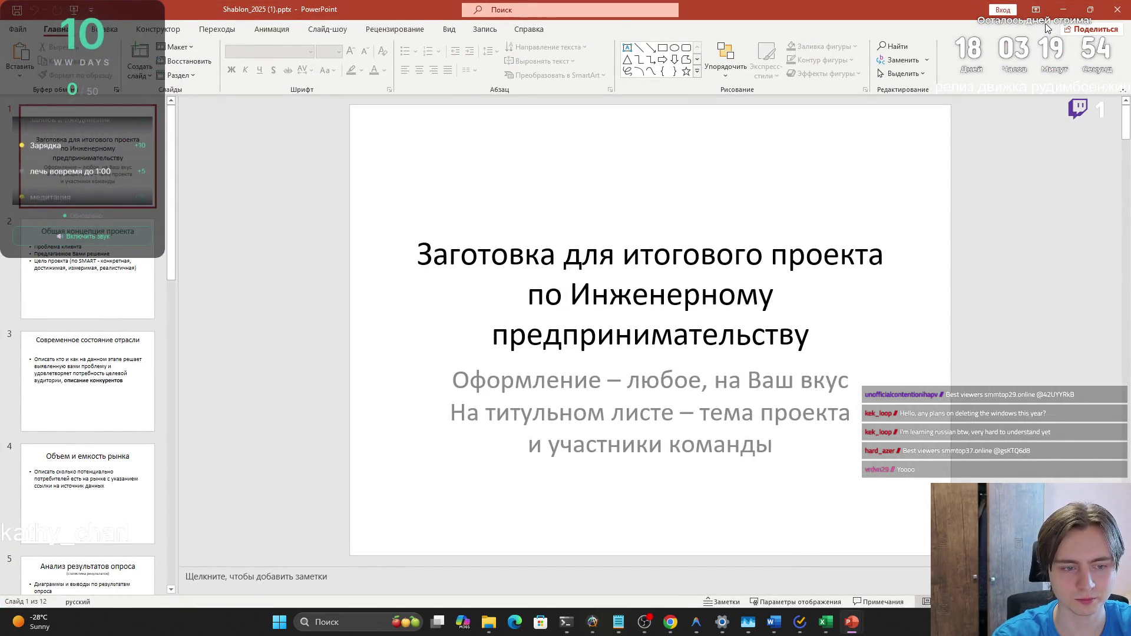
left_click(1063, 11)
Search the web for 'шаблон ишитр' in a new tab
left_click(1010, 12)
type("шабь")
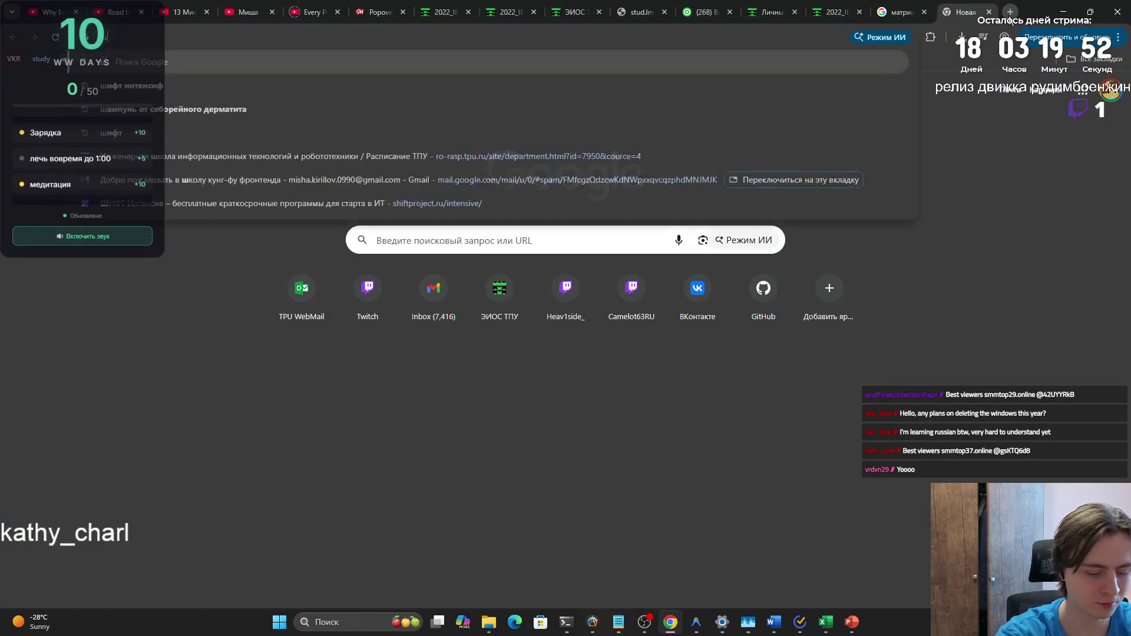
key("BackSpace")
type("лон ишитр")
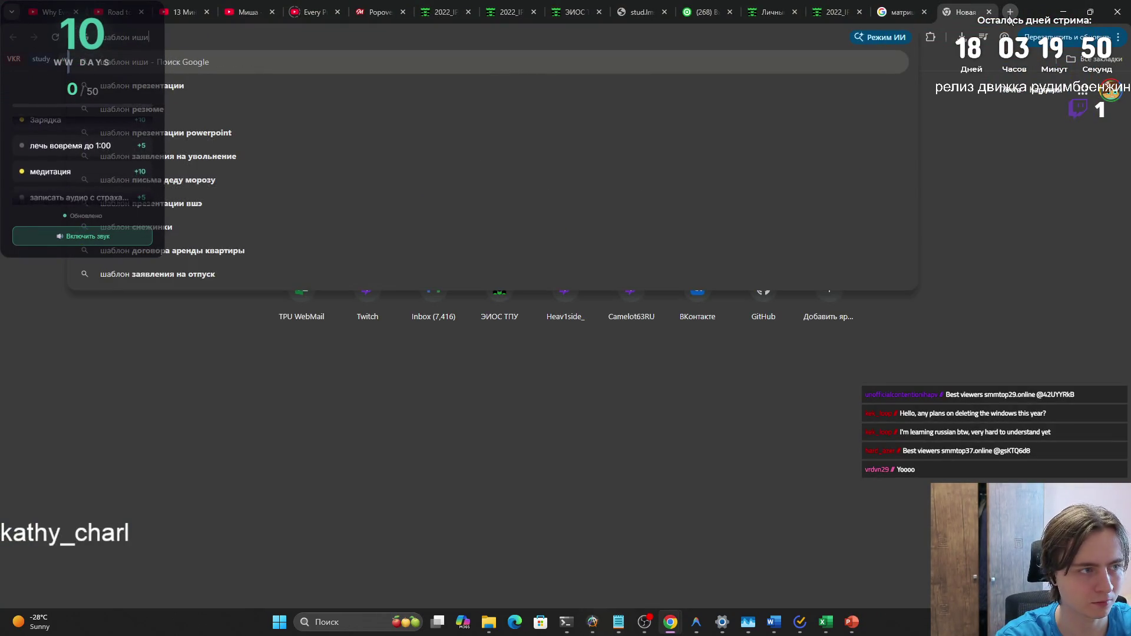
key("Return")
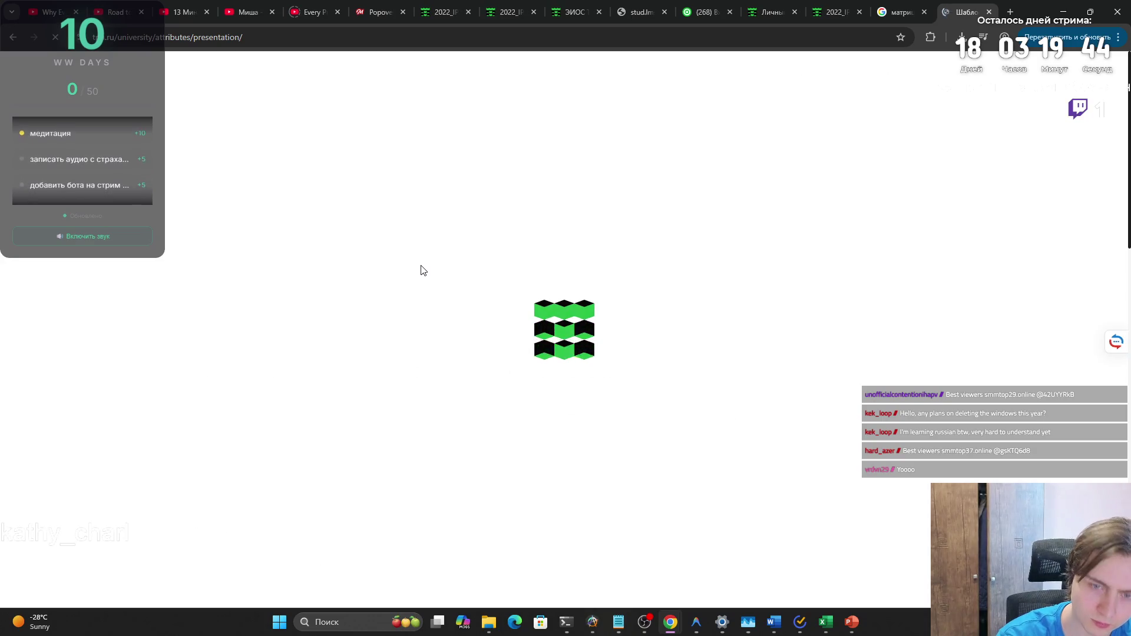
Download 'Шаблон презентации ИШИТР' and open SHABLON_ISHITR.pptx in PowerPoint
scroll(461, 284, "down", 8)
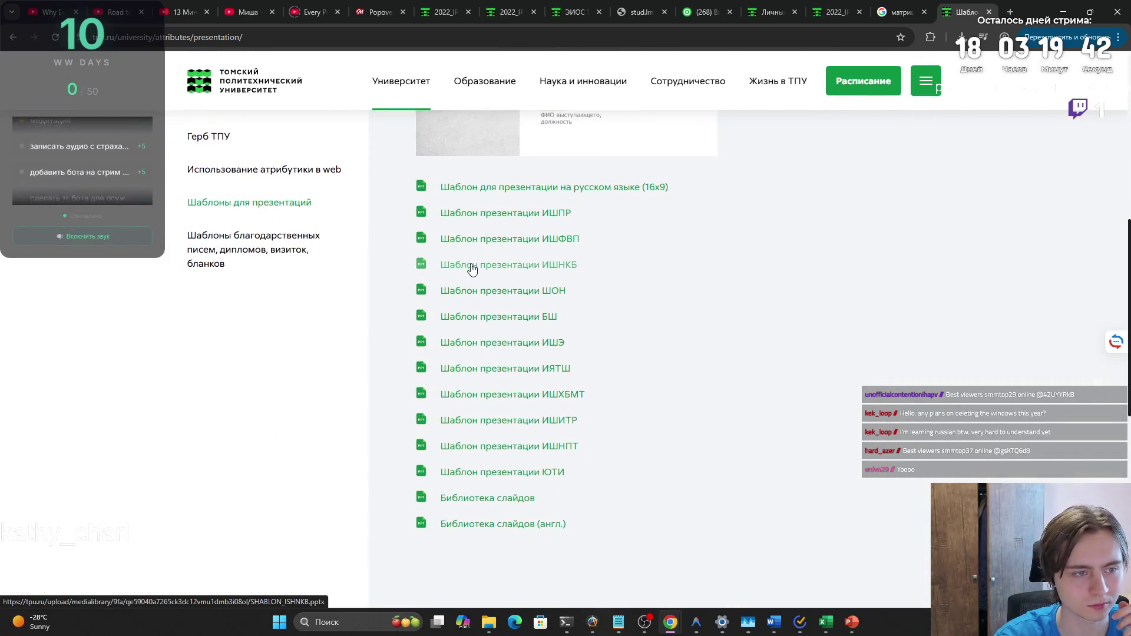
left_click(534, 421)
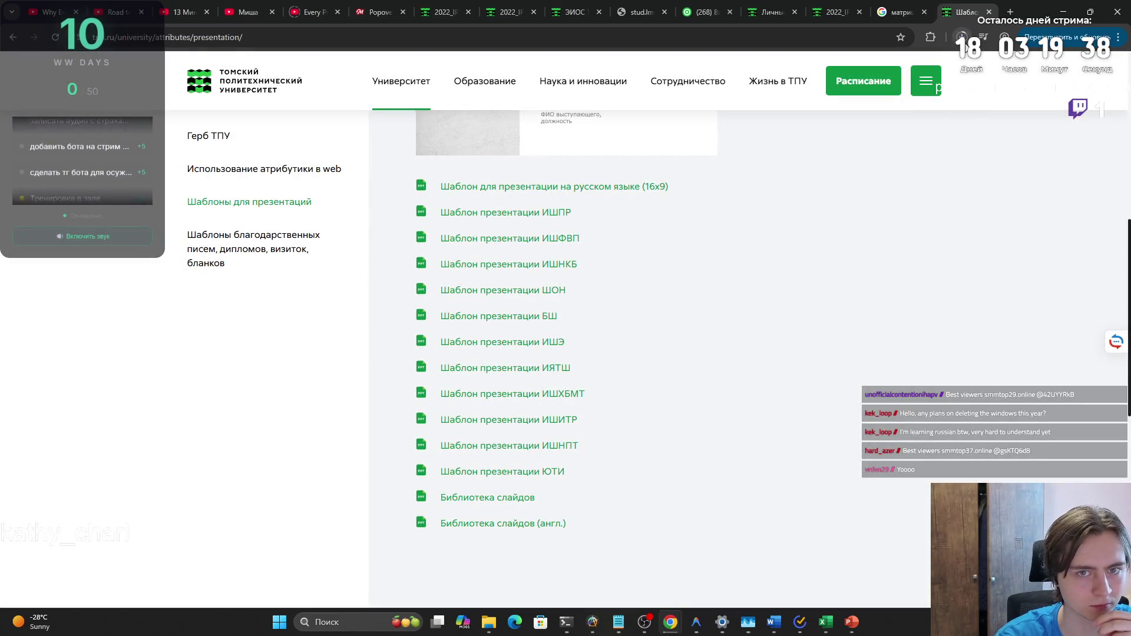
left_click(962, 37)
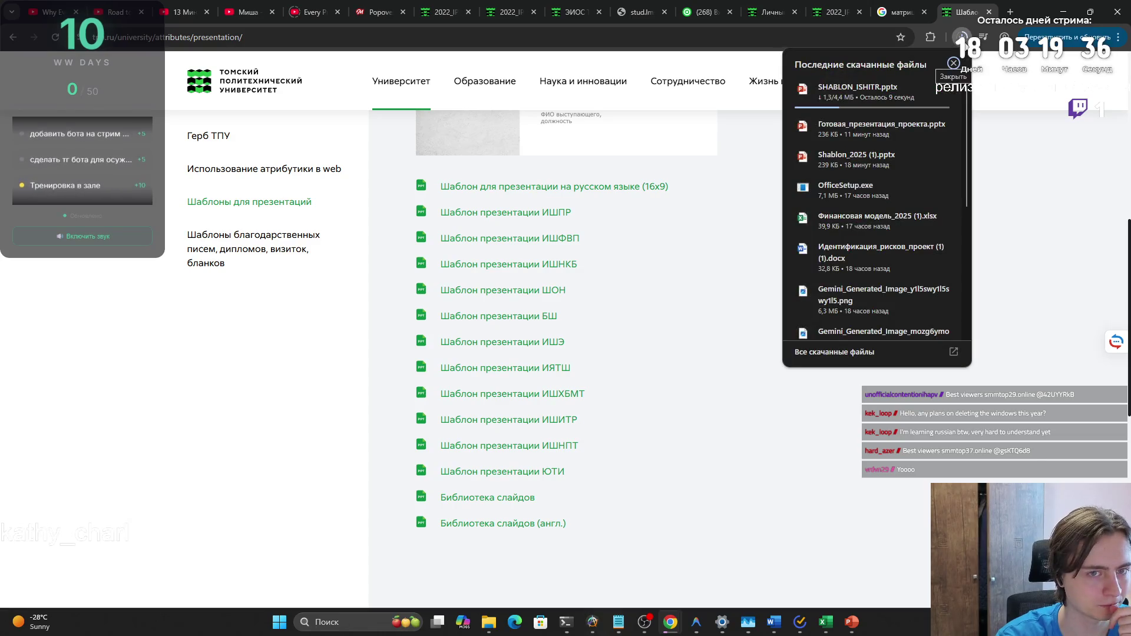
left_click(962, 36)
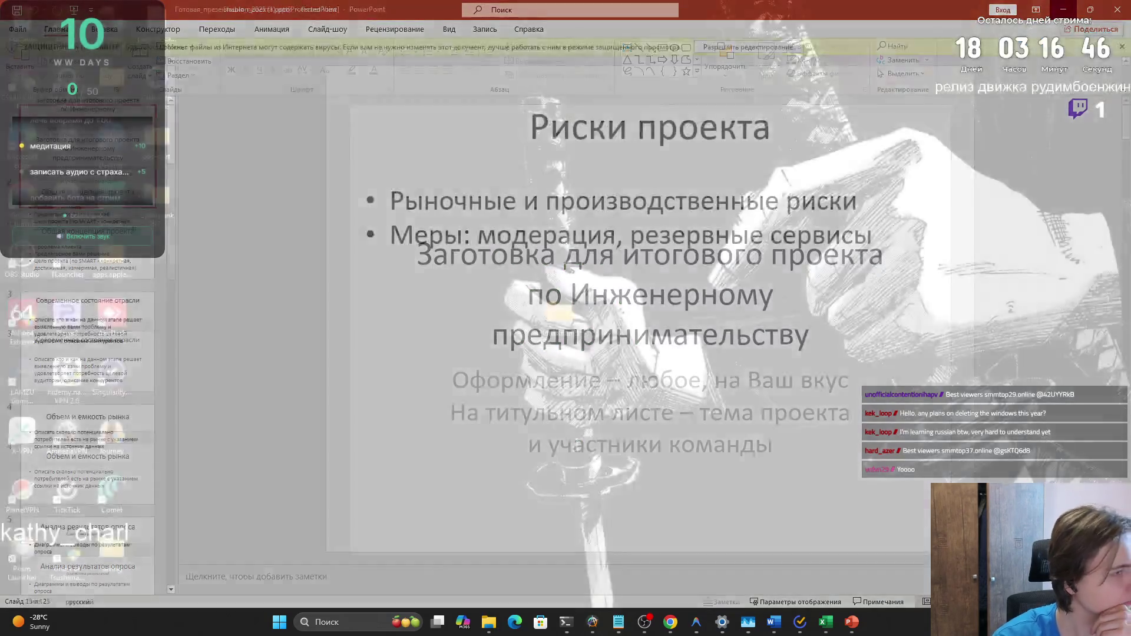
key("alt+Tab")
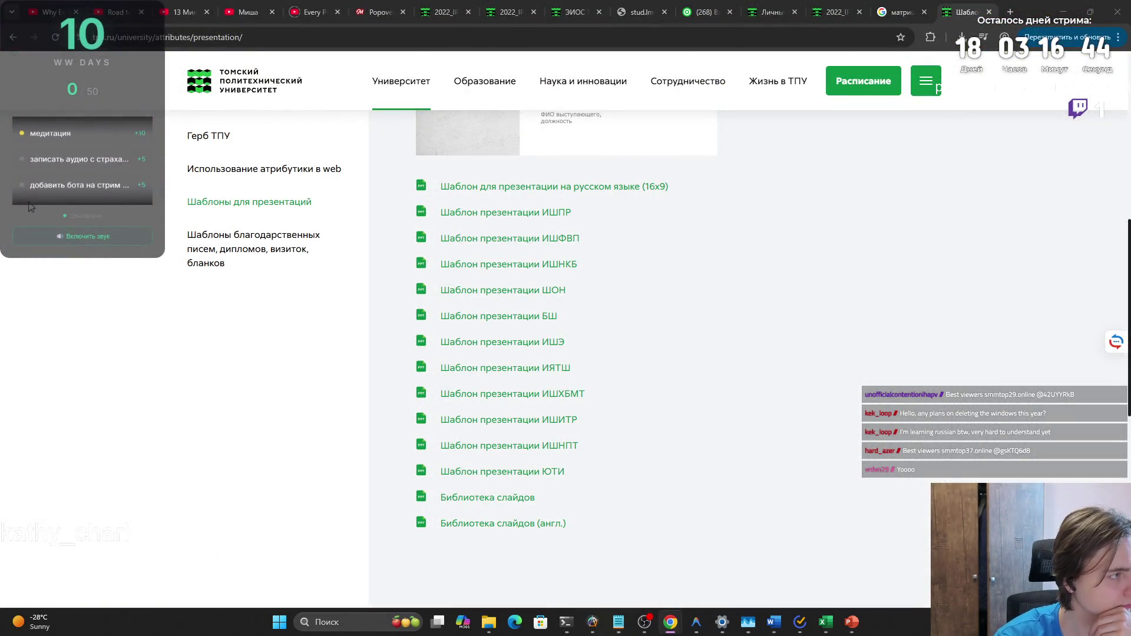
left_click(508, 420)
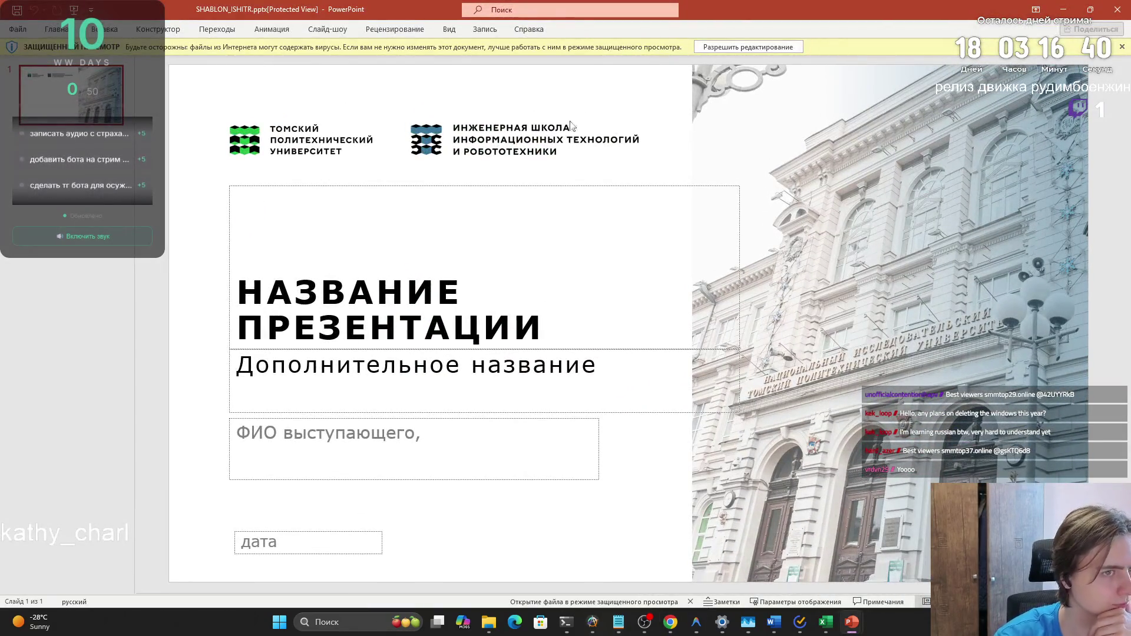
Enable editing on SHABLON_ISHITR.pptx and bring the Образец работы_ИнП_2025 Word report in front
left_click(761, 46)
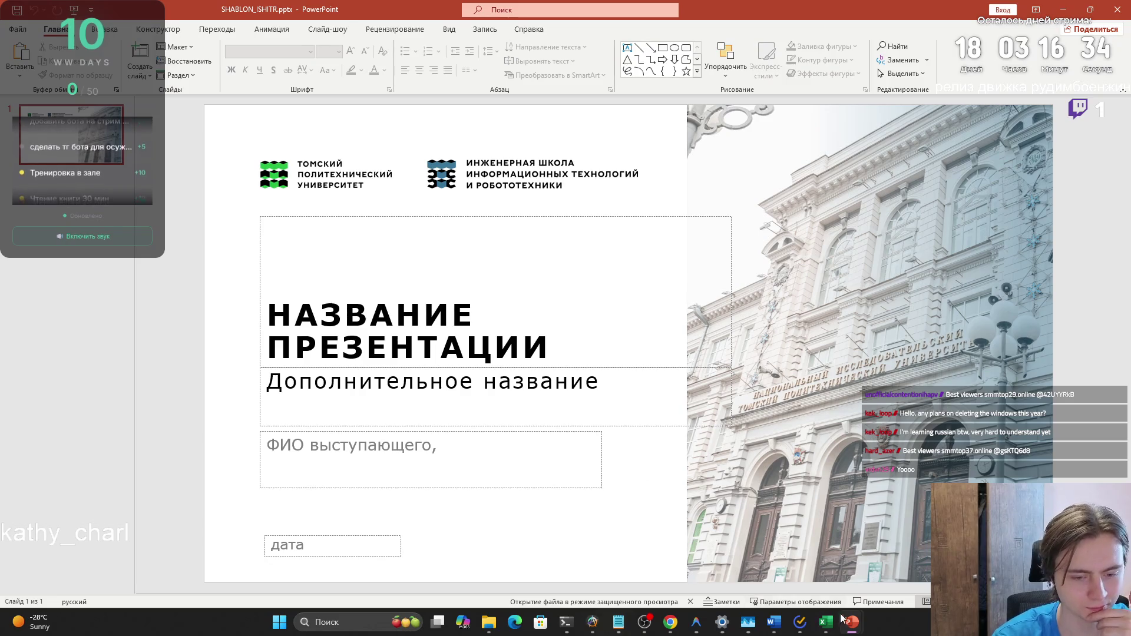
mouse_move(860, 617)
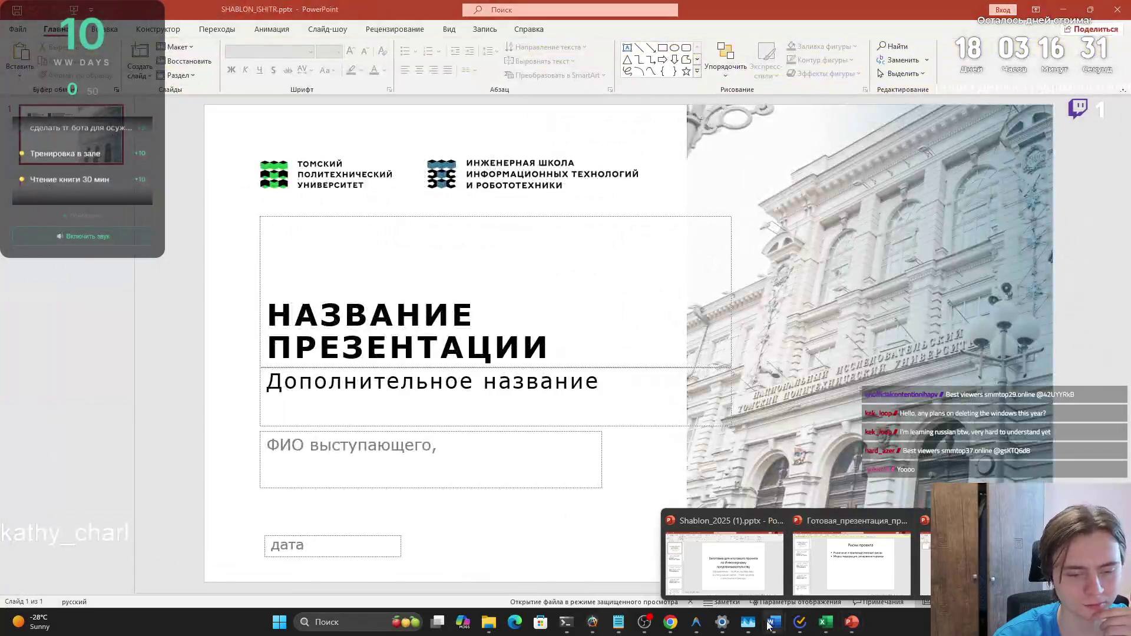
mouse_move(774, 622)
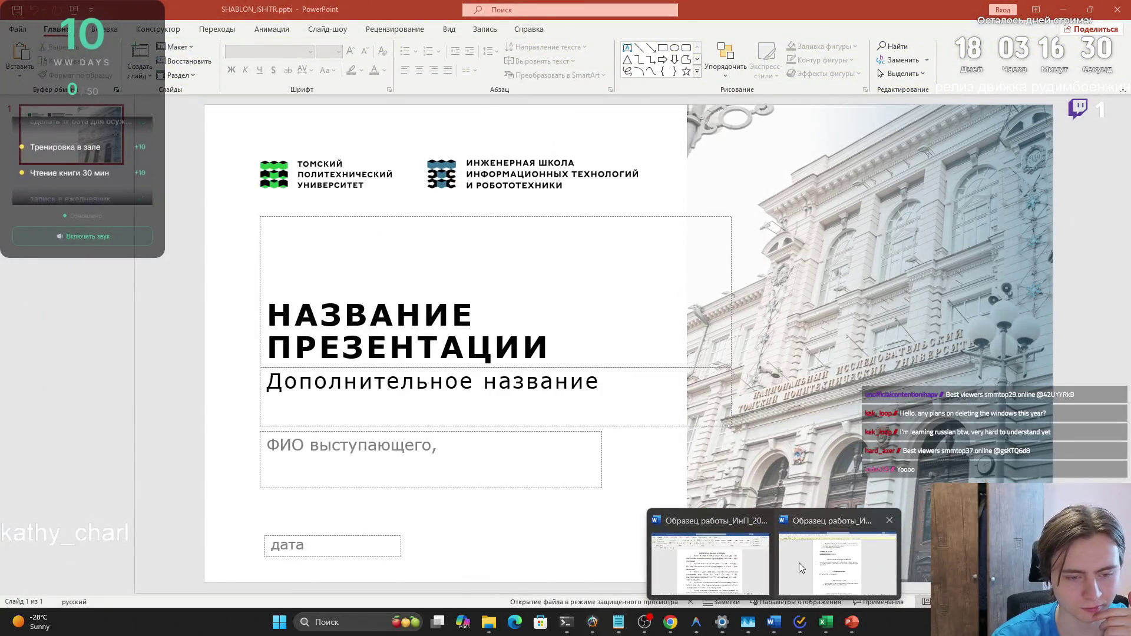
left_click(799, 564)
left_click(772, 624)
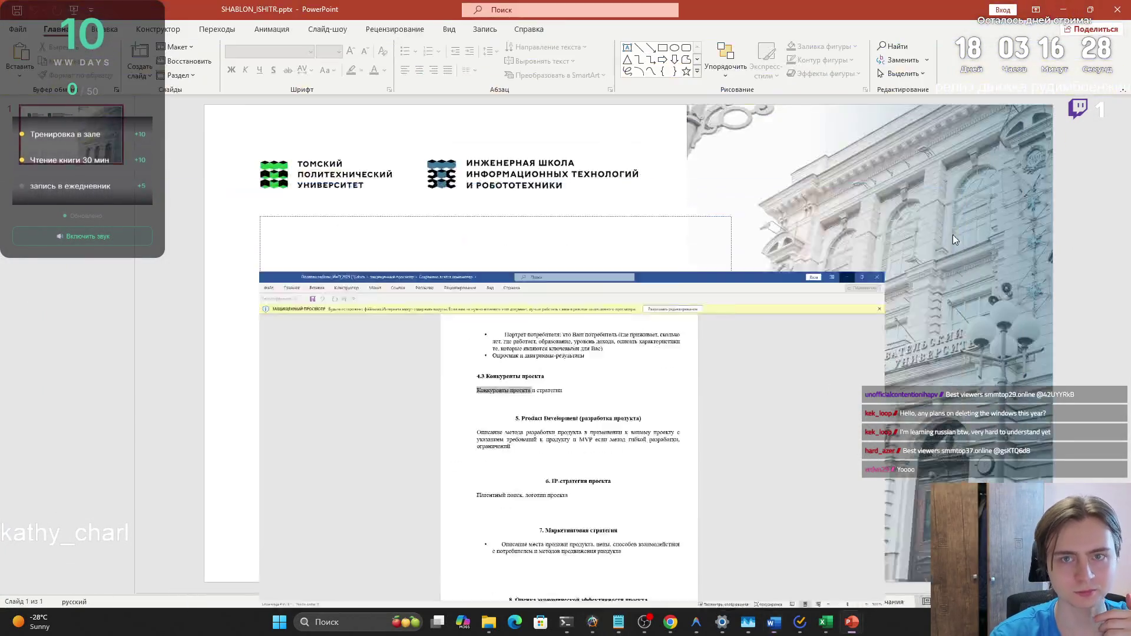
mouse_move(772, 624)
left_click(799, 565)
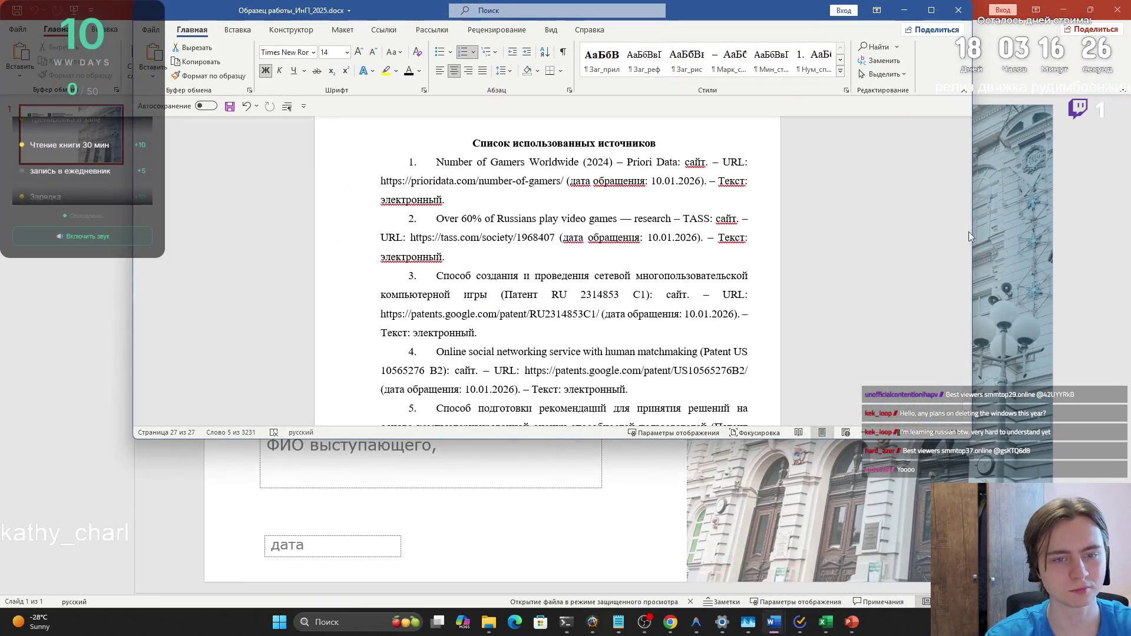
Copy the GigaCoach project title from the Word report into the slide's title box and narrow it to rewrap
mouse_move(967, 421)
left_mouse_down()
mouse_move(953, 129)
mouse_move(967, 133)
left_mouse_up()
left_click_drag(461, 334, 601, 345)
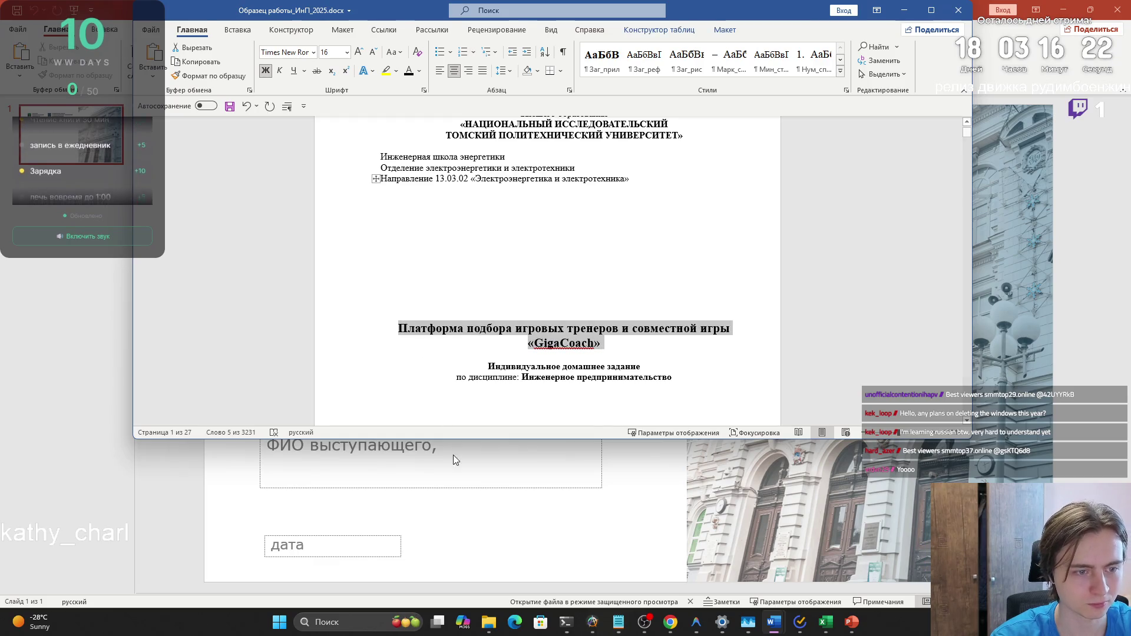
left_click(453, 449)
left_click(426, 361)
type("ПЛАТФОРМА ПОДБОРА ИГРОВЫХ ТРЕНЕРОВ И СОВМЕСТНОЙ ИГРЫ «GIGACOACH»")
left_click_drag(730, 291, 675, 289)
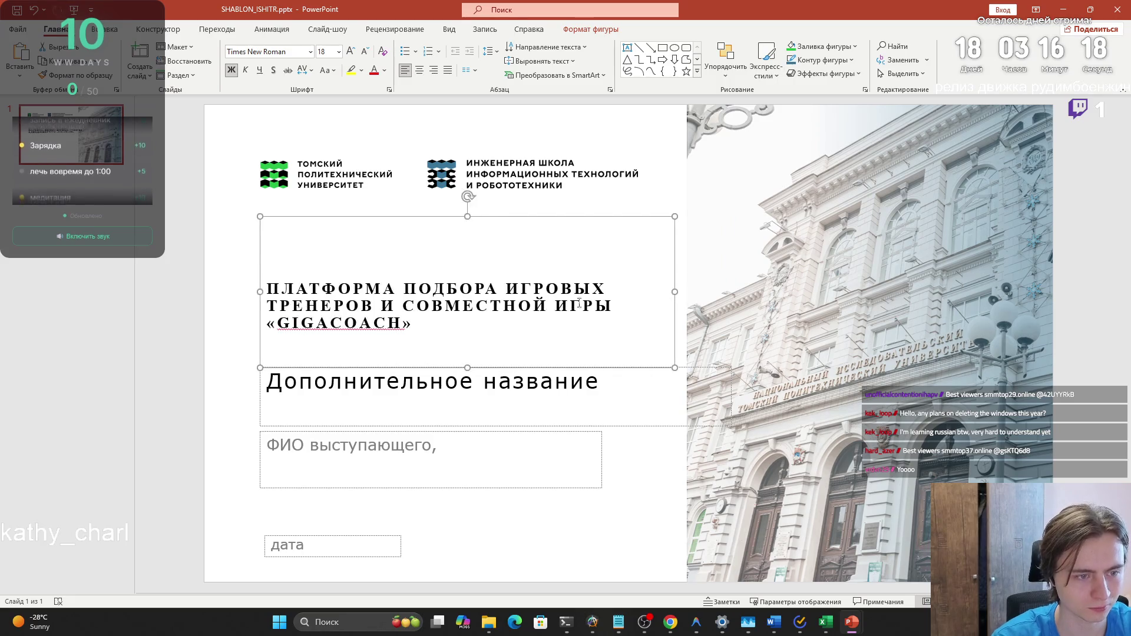
Start typing a team member's surname into the template's presenter names box
left_click(487, 407)
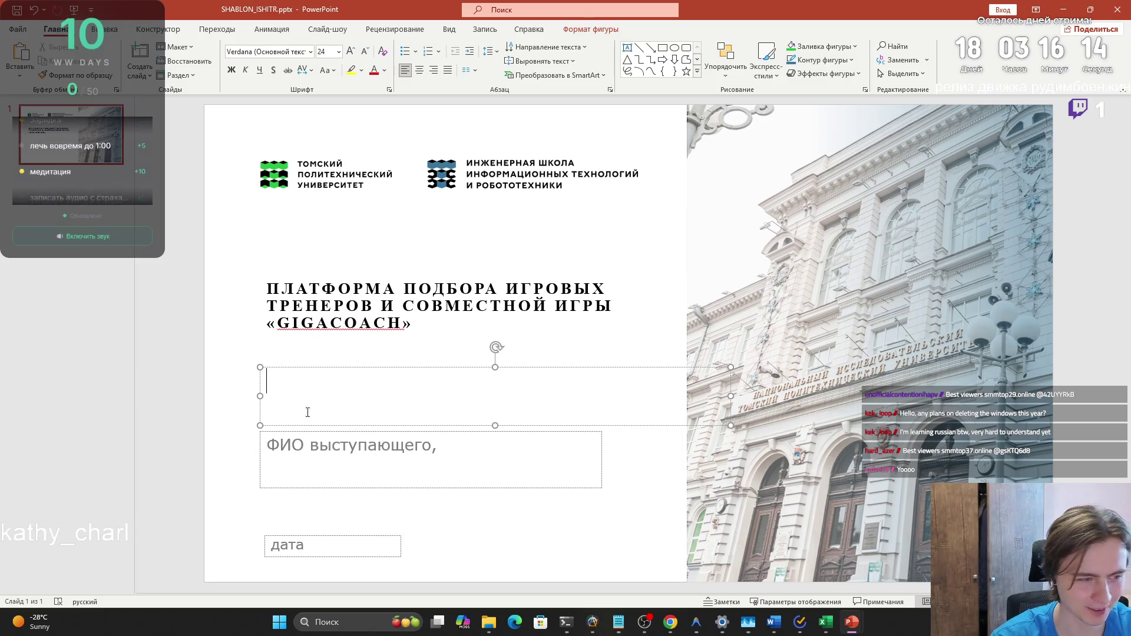
left_click(315, 443)
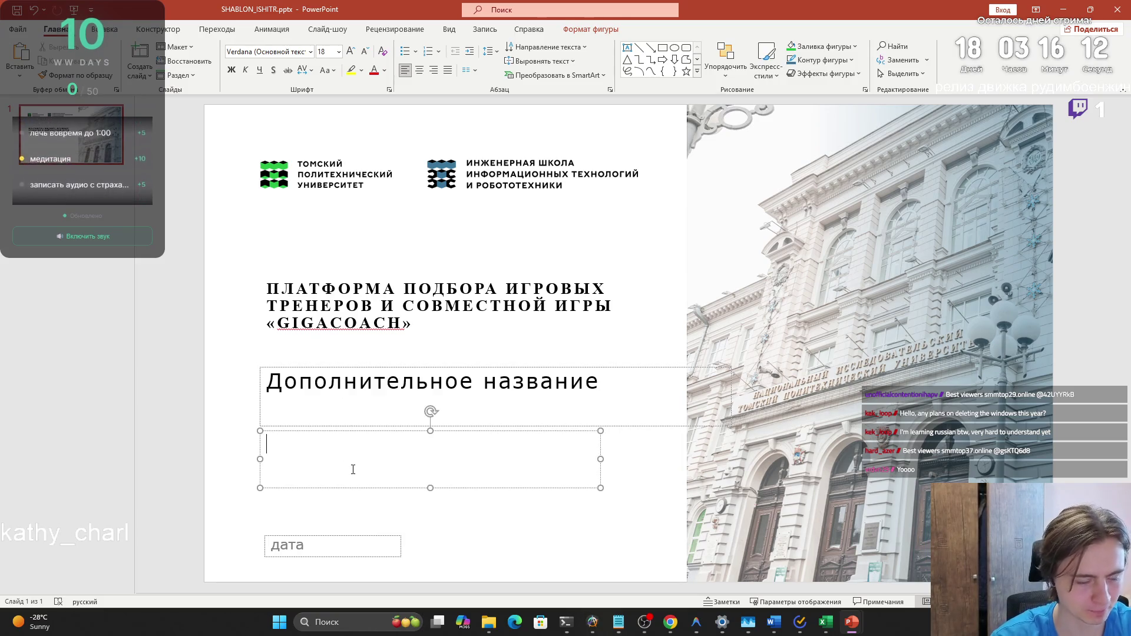
type("КЕ")
key("BackSpace")
type("ириллов")
Select the team line on slide 13 of the finished reference presentation
mouse_move(852, 623)
left_click(725, 568)
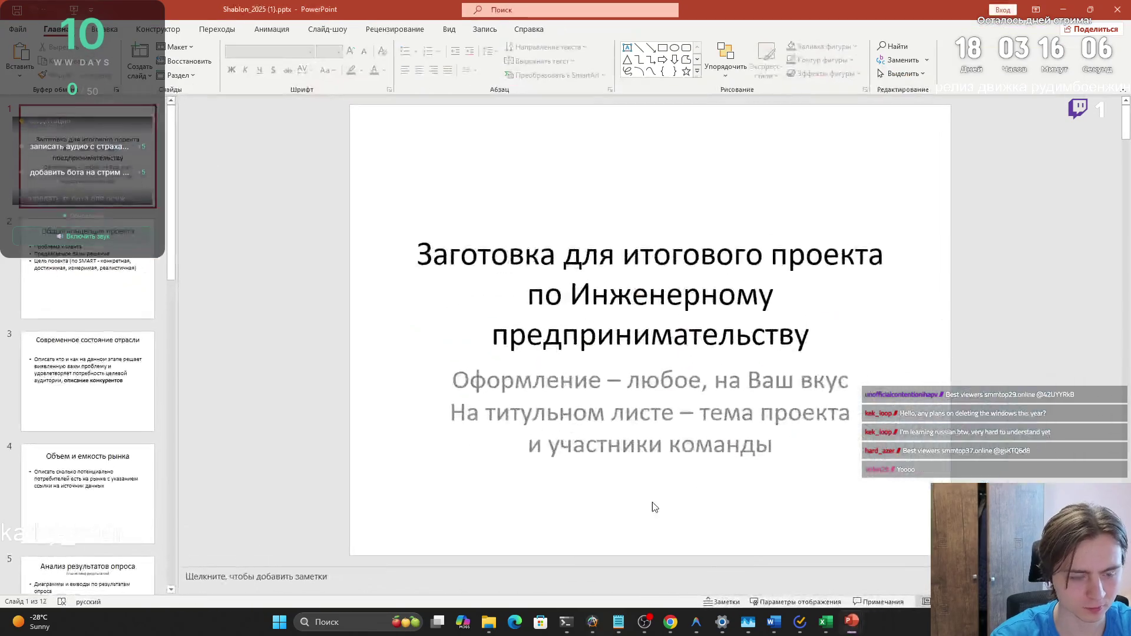
mouse_move(852, 622)
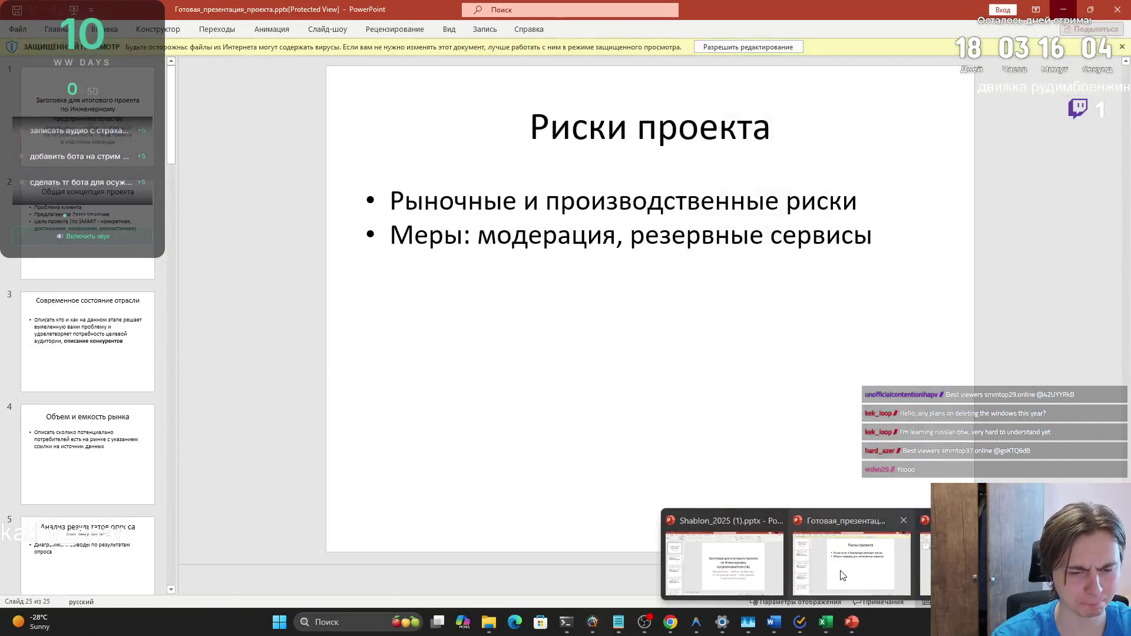
left_click(843, 576)
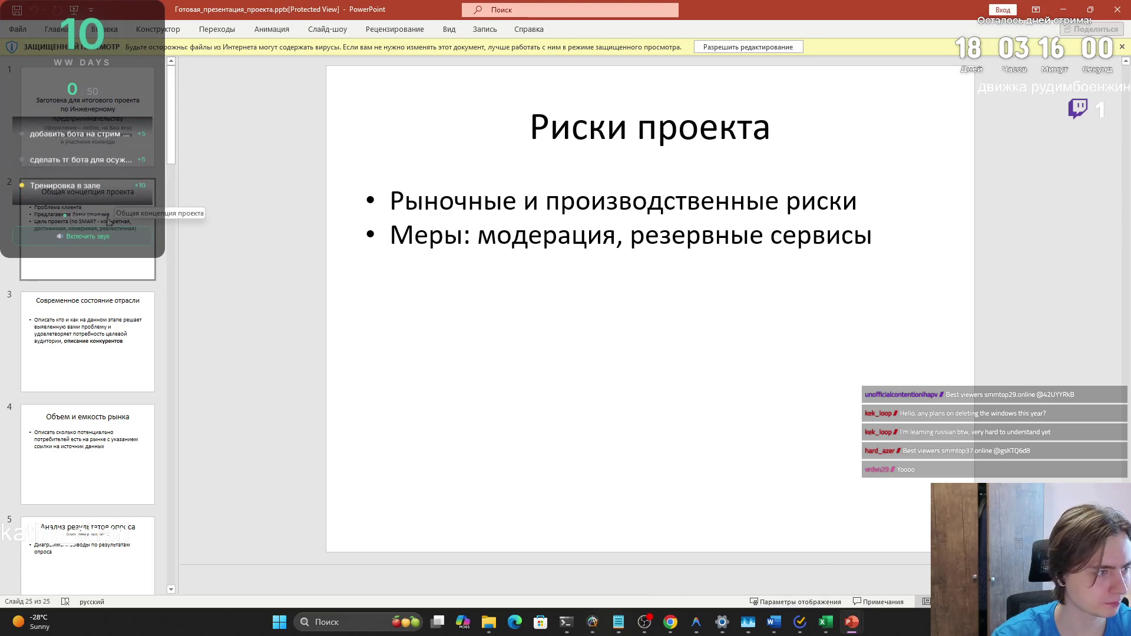
scroll(106, 491, "down", 5)
scroll(106, 491, "down", 7)
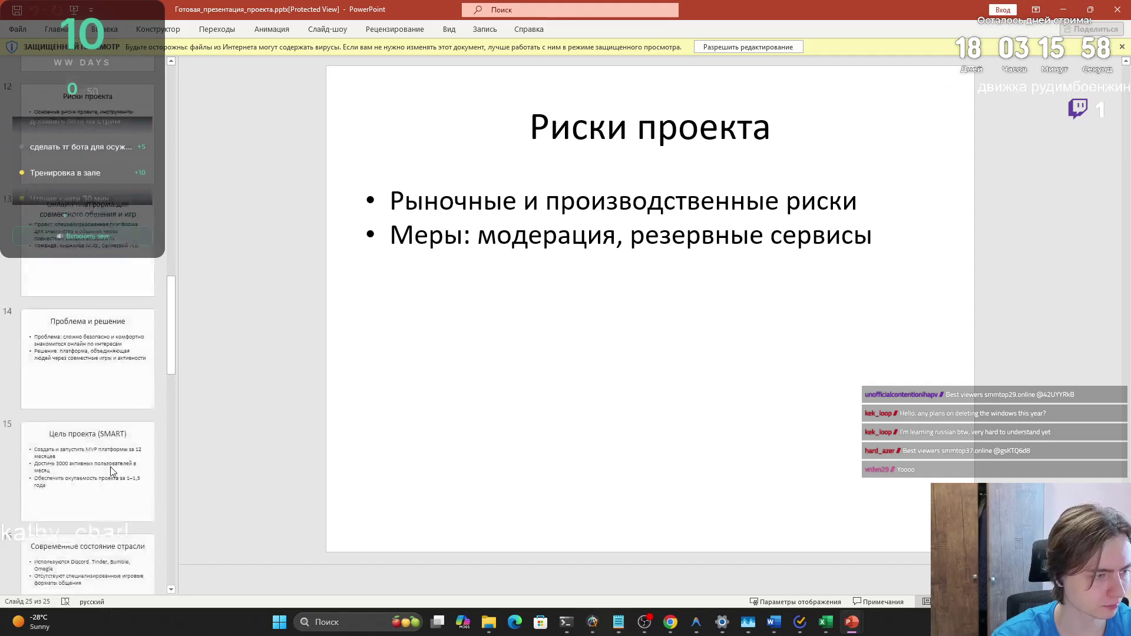
left_click(89, 129)
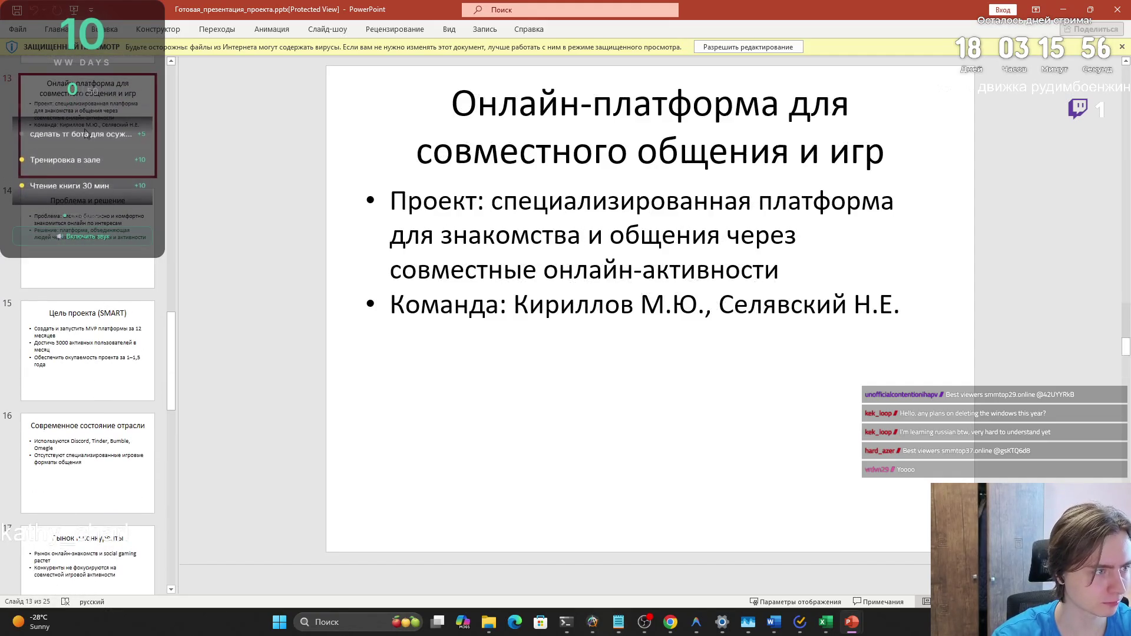
left_click(513, 305)
left_click_drag(399, 300, 902, 305)
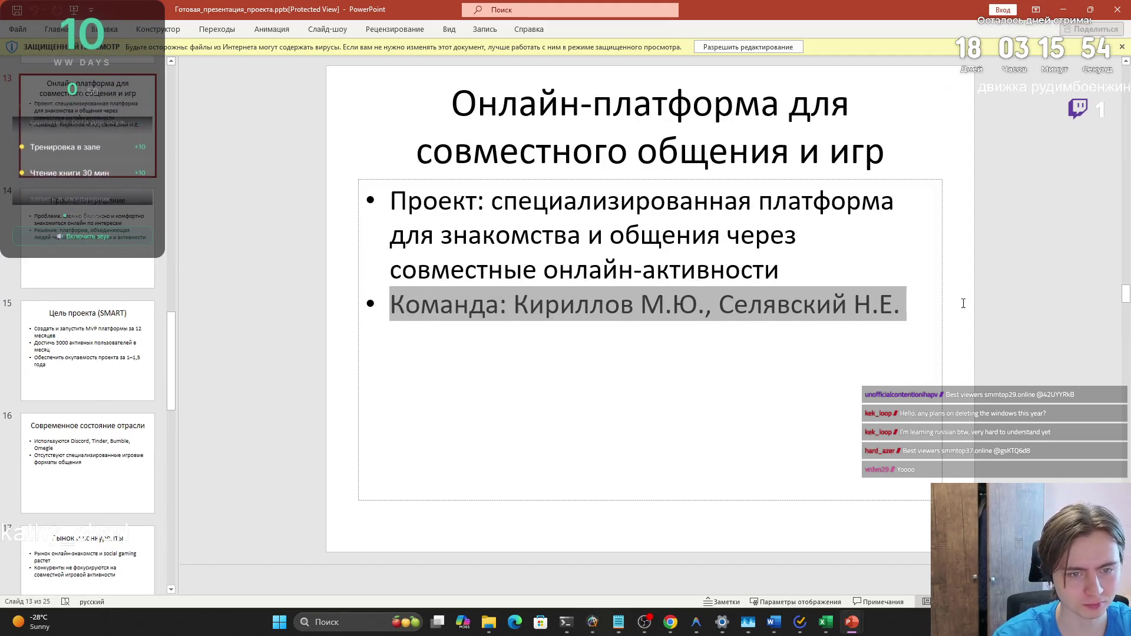
key("alt+Tab")
Paste the team line over the template's name, add group 8К21, and set the date 13.01.2026
left_click_drag(267, 446, 376, 457)
key("ctrl+v")
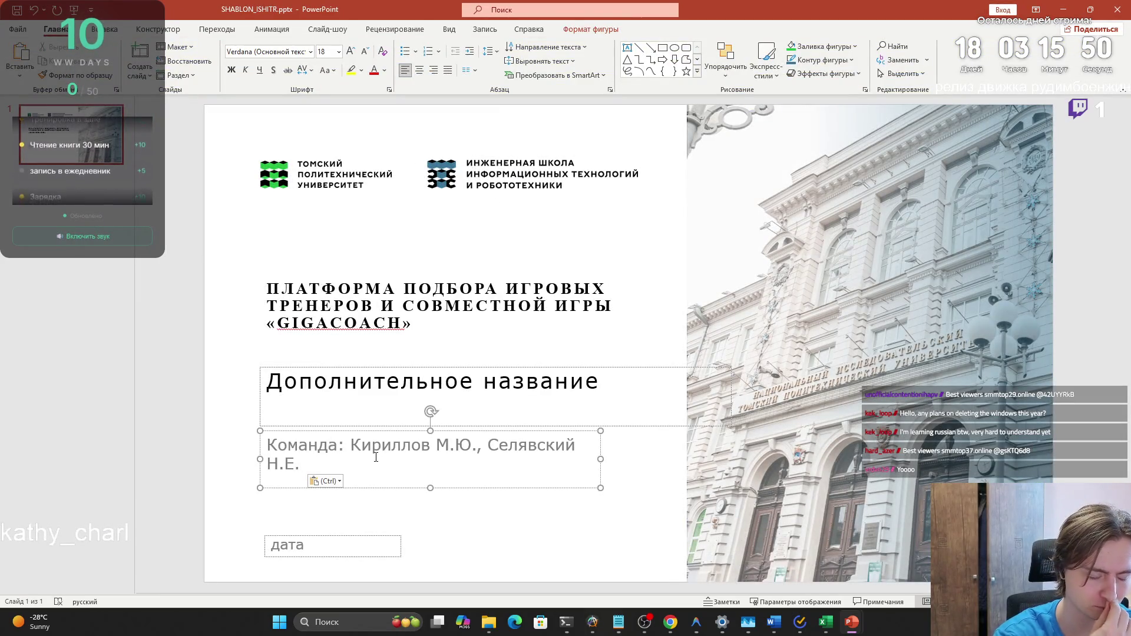
type(" 8К21")
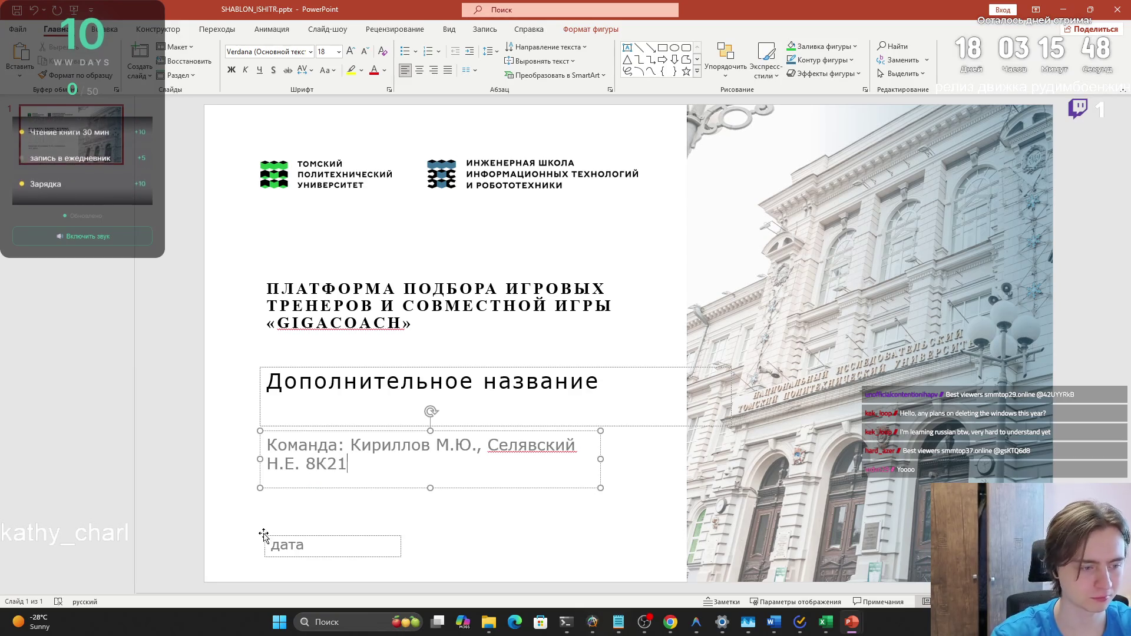
left_click(300, 543)
type("13.01.20")
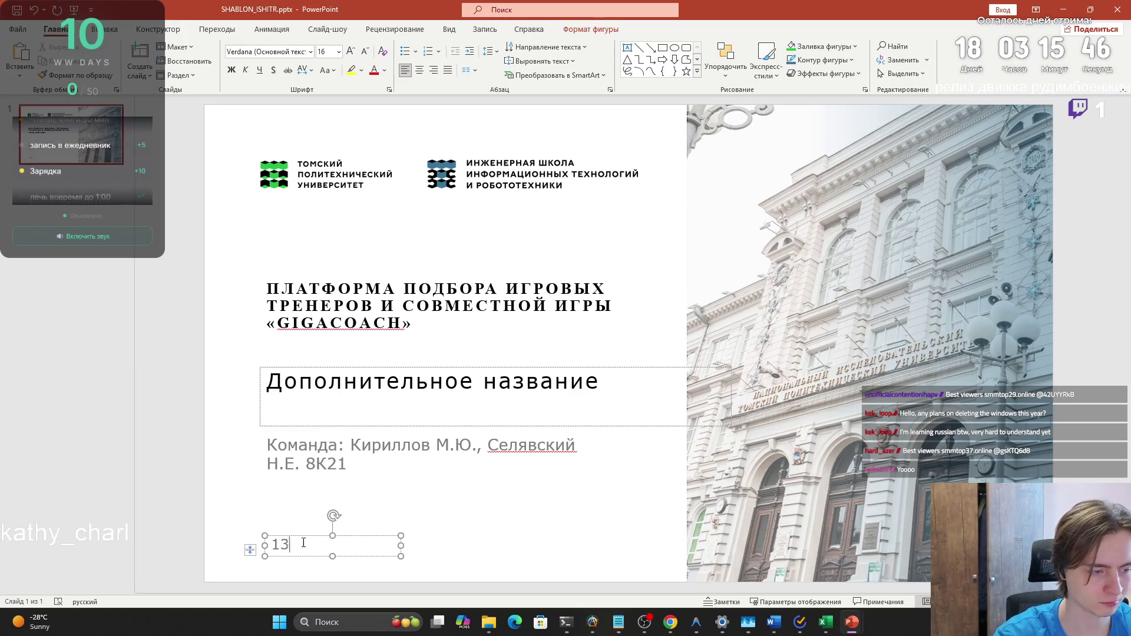
type("26")
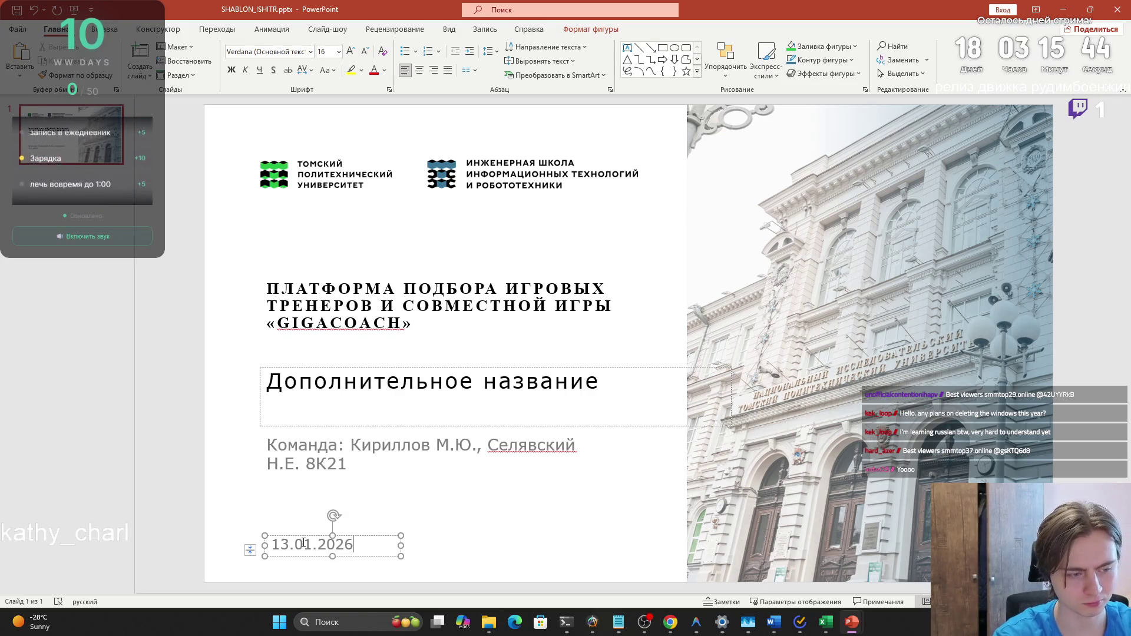
left_click(631, 520)
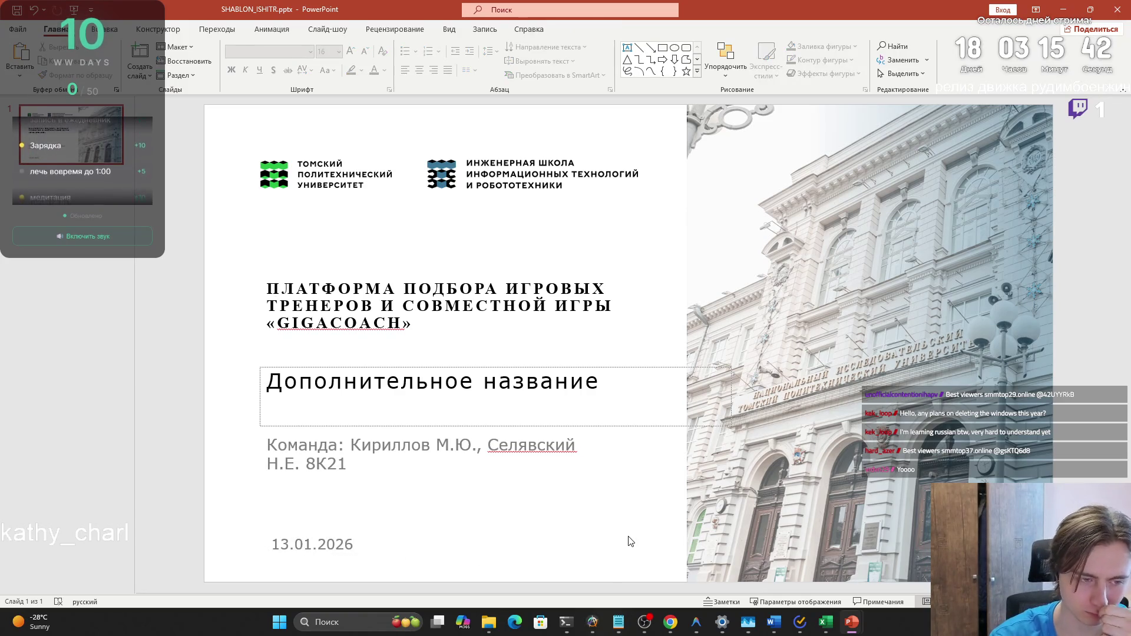
Insert the 'гр.' prefix before the group number 8К21
left_click(306, 464)
type("ГР")
key("BackSpace")
key("BackSpace")
type("гро")
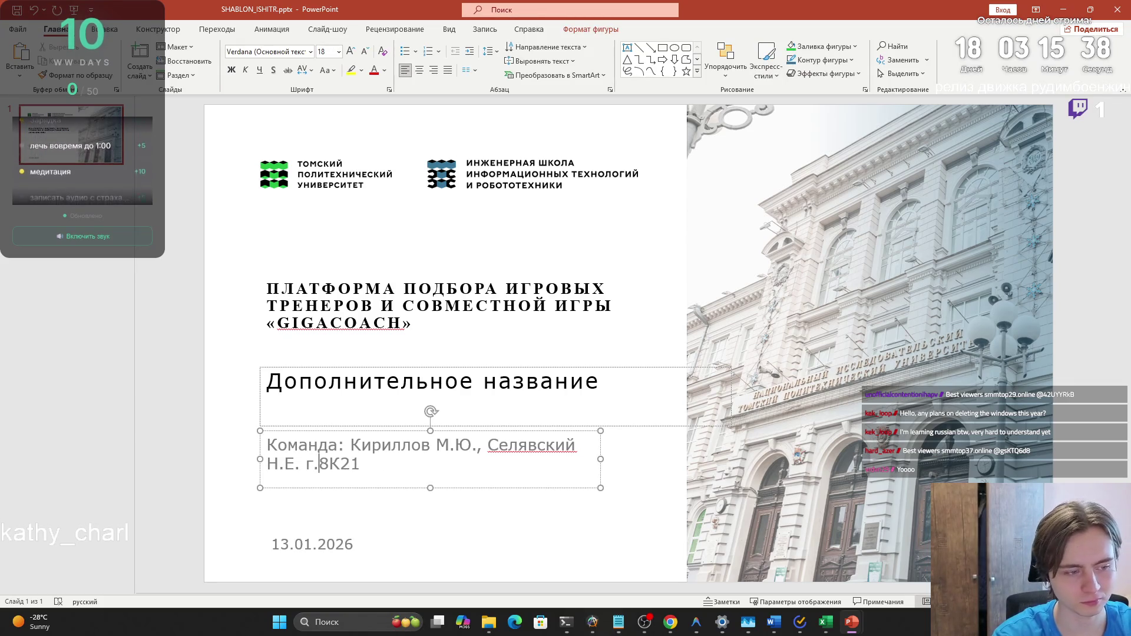
key("BackSpace")
type(".")
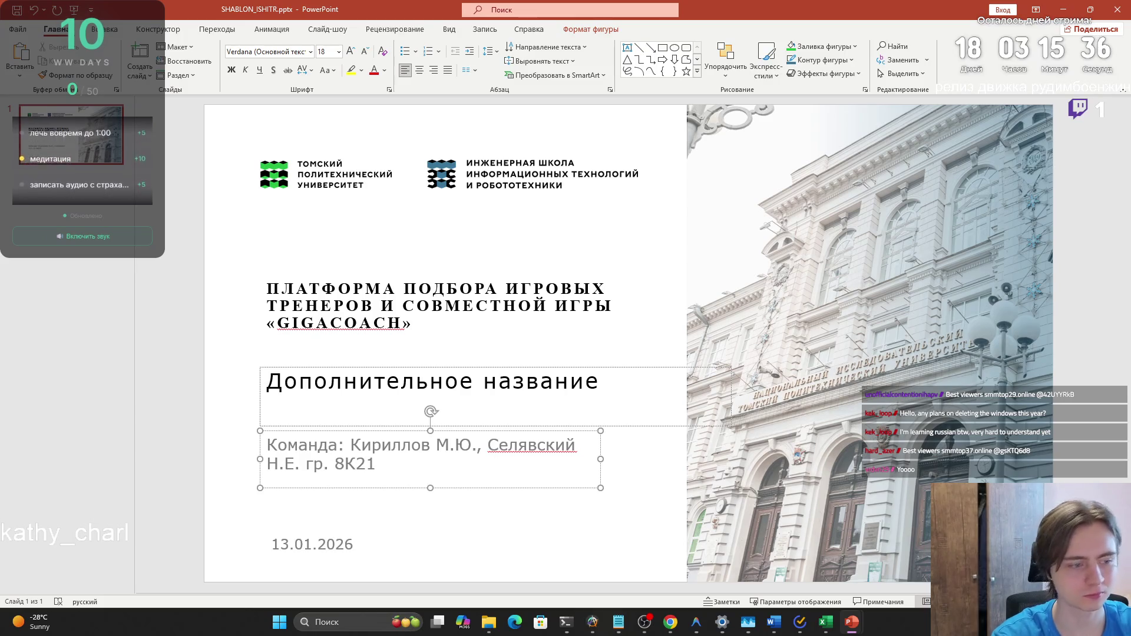
Add a new second slide after the title slide and place the caret in its title
left_click(139, 53)
left_click(349, 190)
key("alt+Tab")
Copy the 'Общая концепция проекта' title from slide 2 of the reference deck
scroll(91, 268, "up", 3)
scroll(91, 268, "up", 5)
scroll(71, 271, "down", 4)
scroll(71, 271, "up", 15)
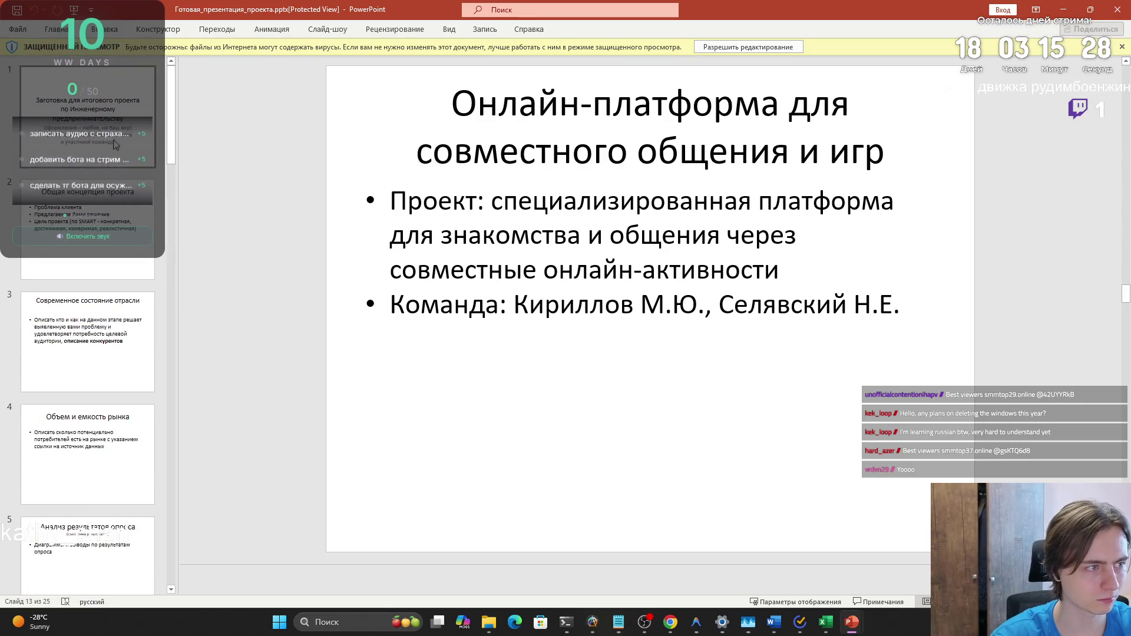
left_click(113, 204)
triple_click(568, 118)
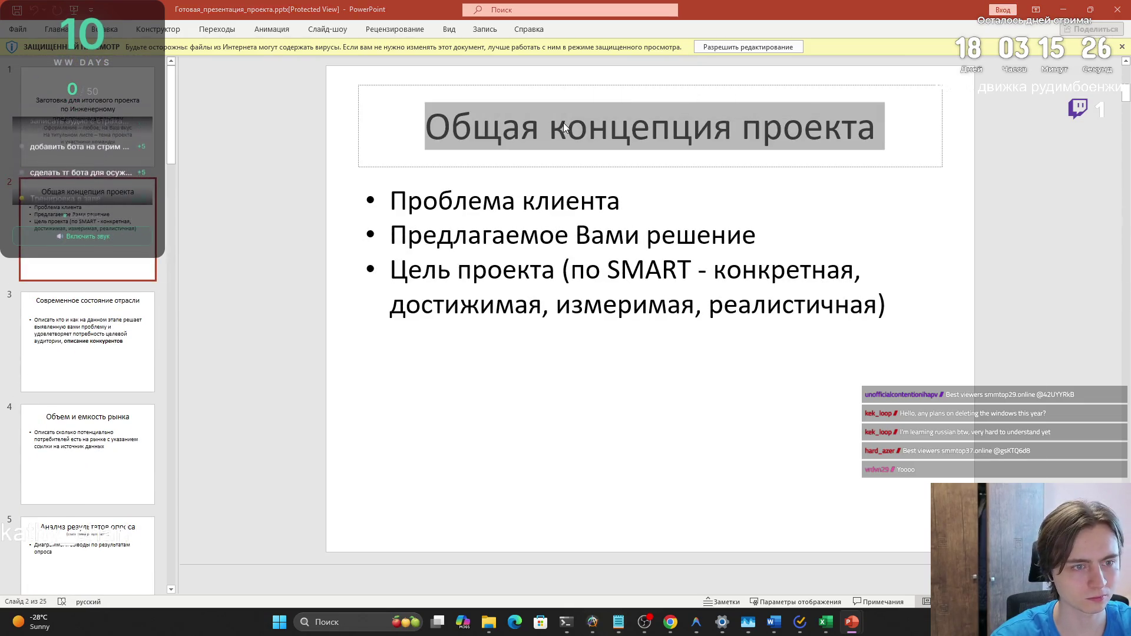
key("alt+Tab")
Paste it as the new slide's title and delete the body placeholder's sample text
key("ctrl+v")
left_click(465, 336)
left_click(394, 327)
key("Delete")
Close both Word sample documents
key("alt+Tab")
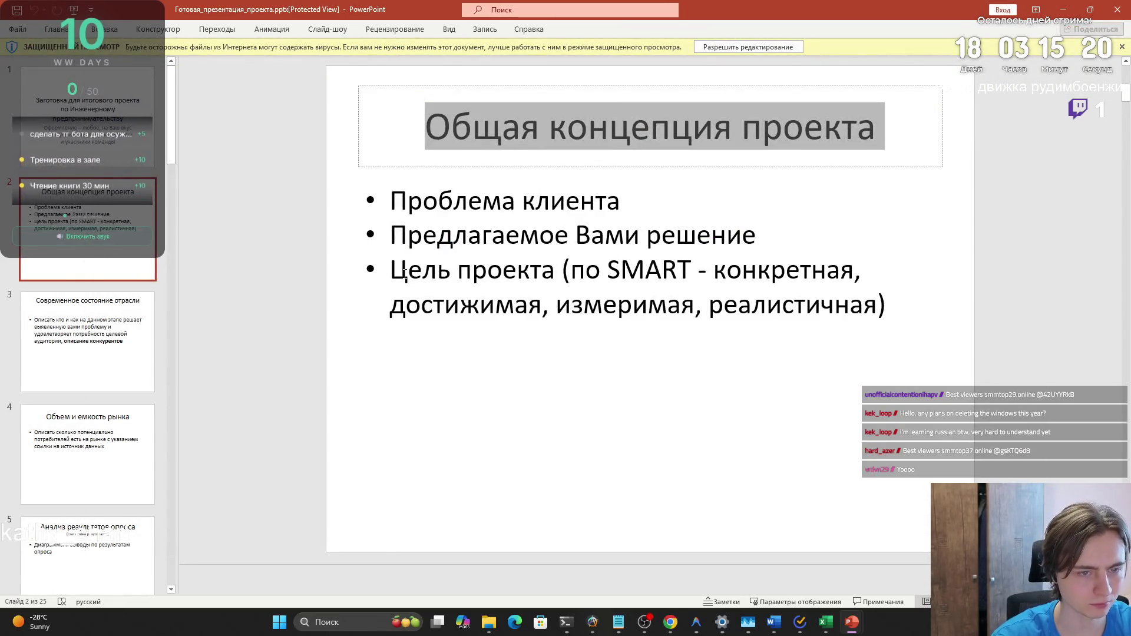
key("alt+Tab")
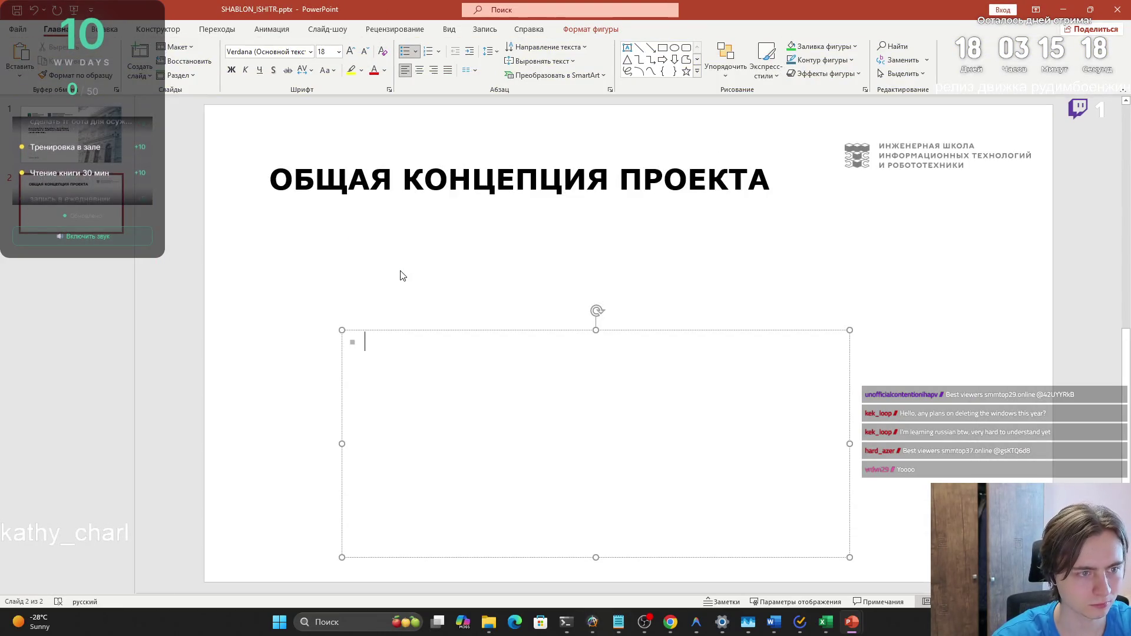
key("alt+Tab")
key("alt+Tab")
key("alt+Tab")
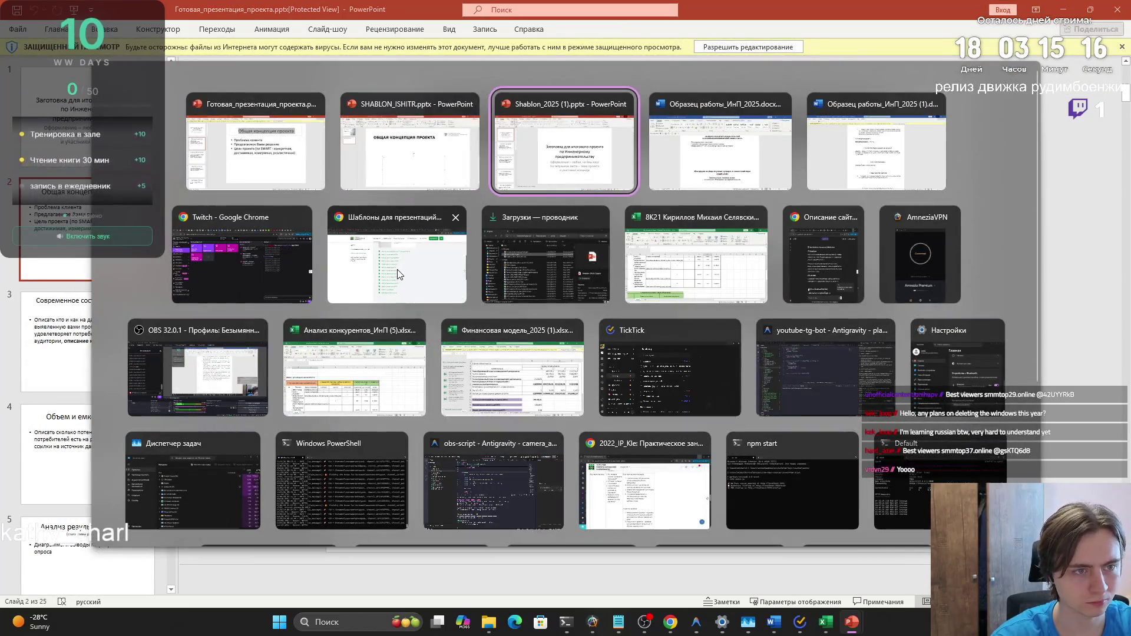
left_click(368, 189)
key("alt+Tab")
key("alt+Tab")
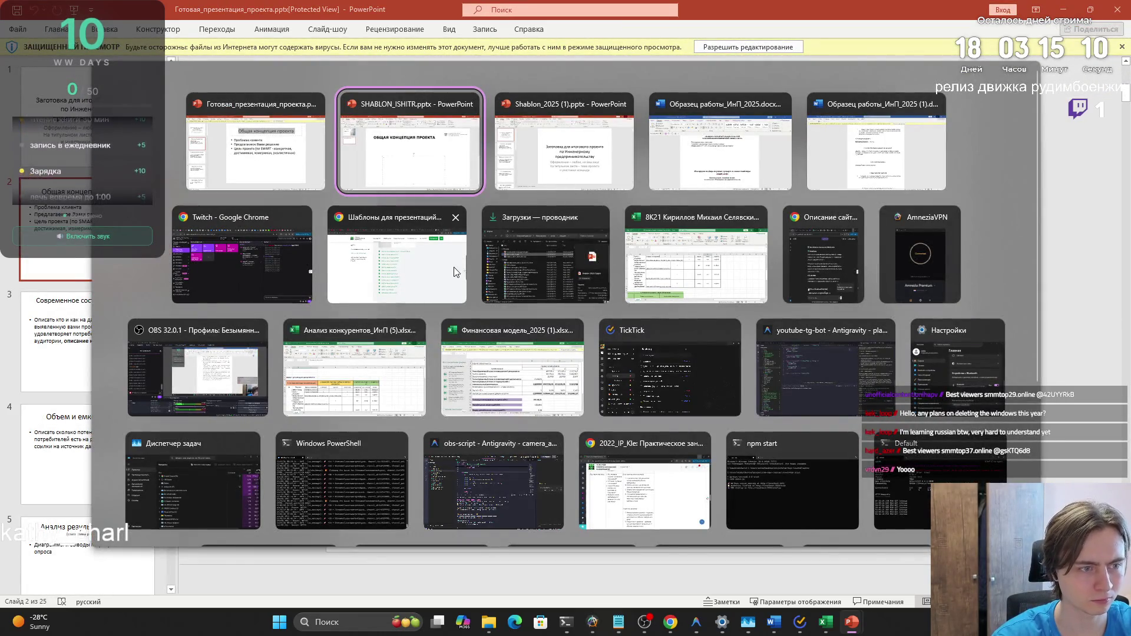
left_click(878, 147)
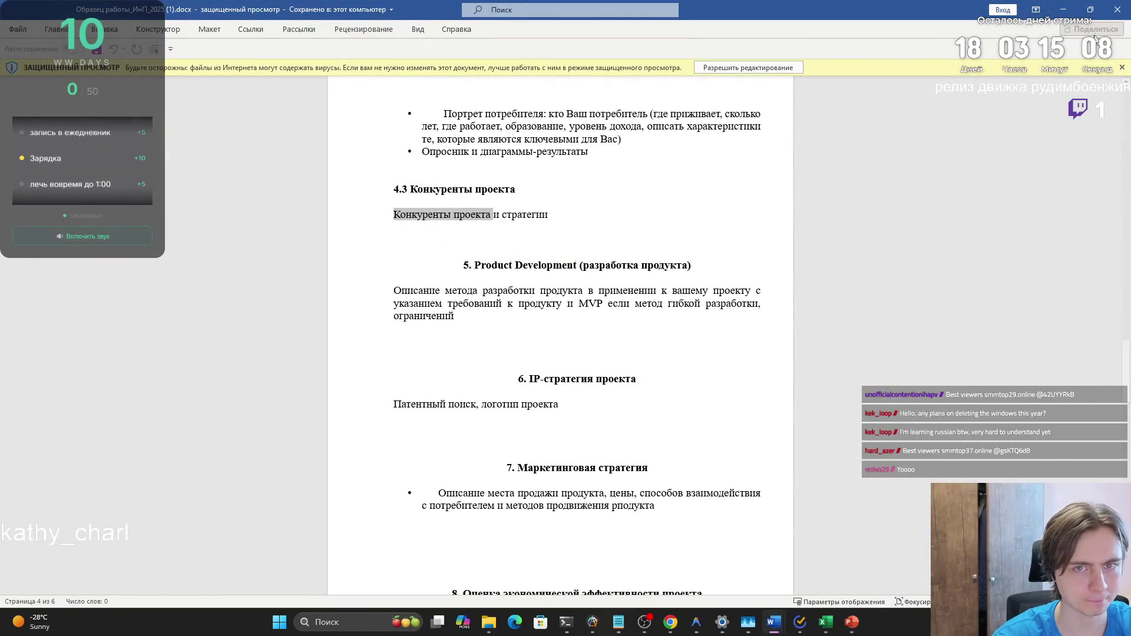
left_click(1118, 15)
left_click(1118, 10)
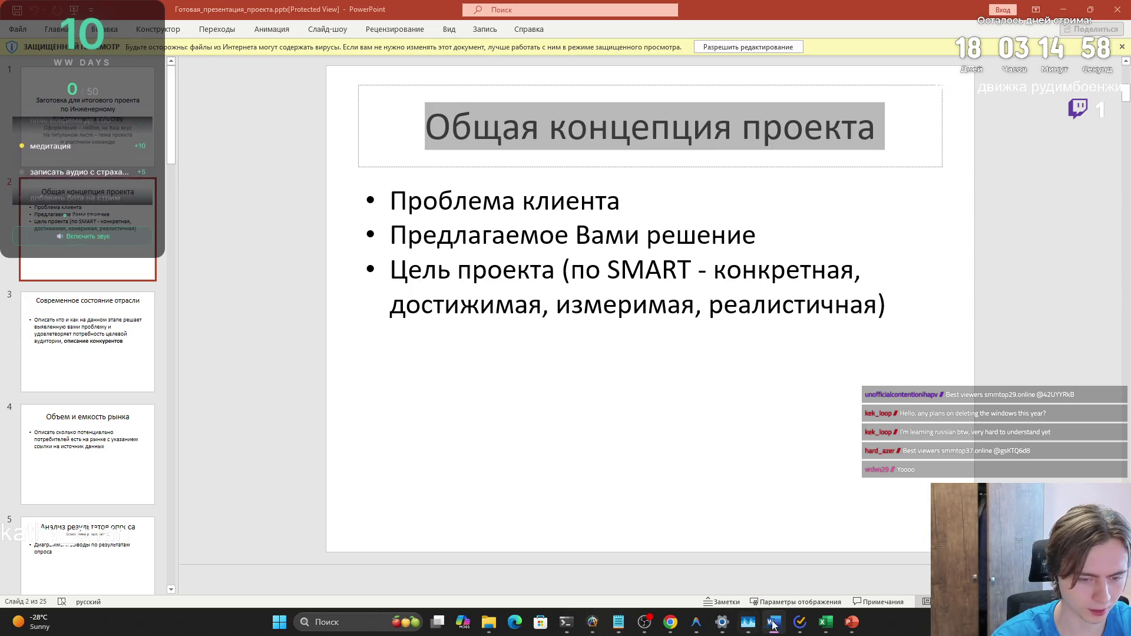
Show slide 14 'Проблема и решение' in the reference presentation
mouse_move(852, 622)
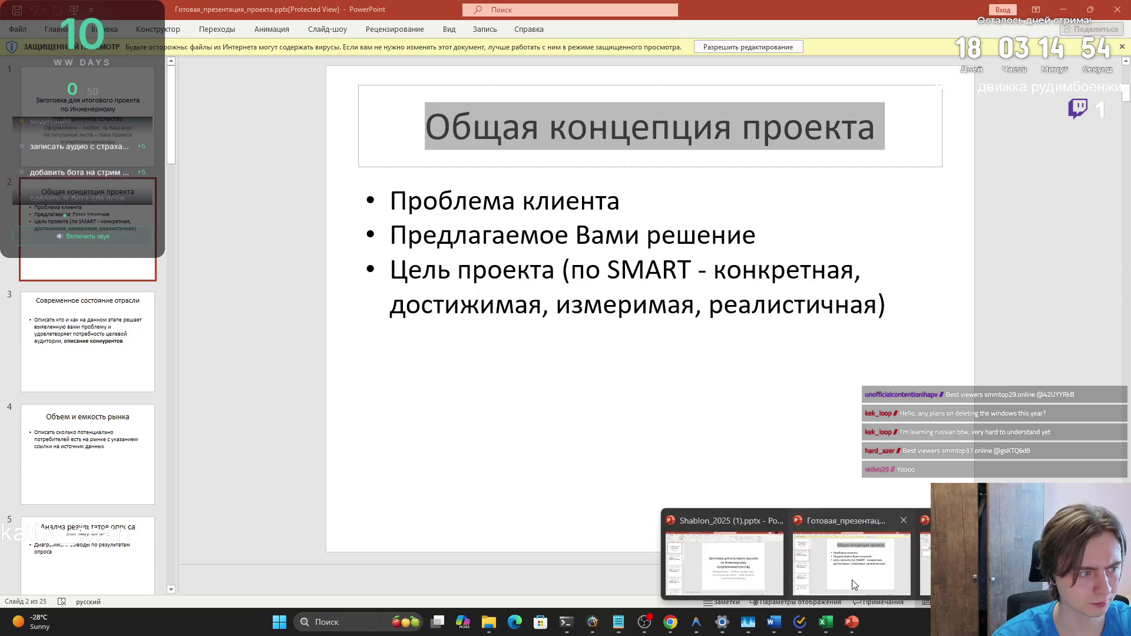
left_click(855, 585)
scroll(156, 336, "down", 5)
scroll(156, 342, "down", 3)
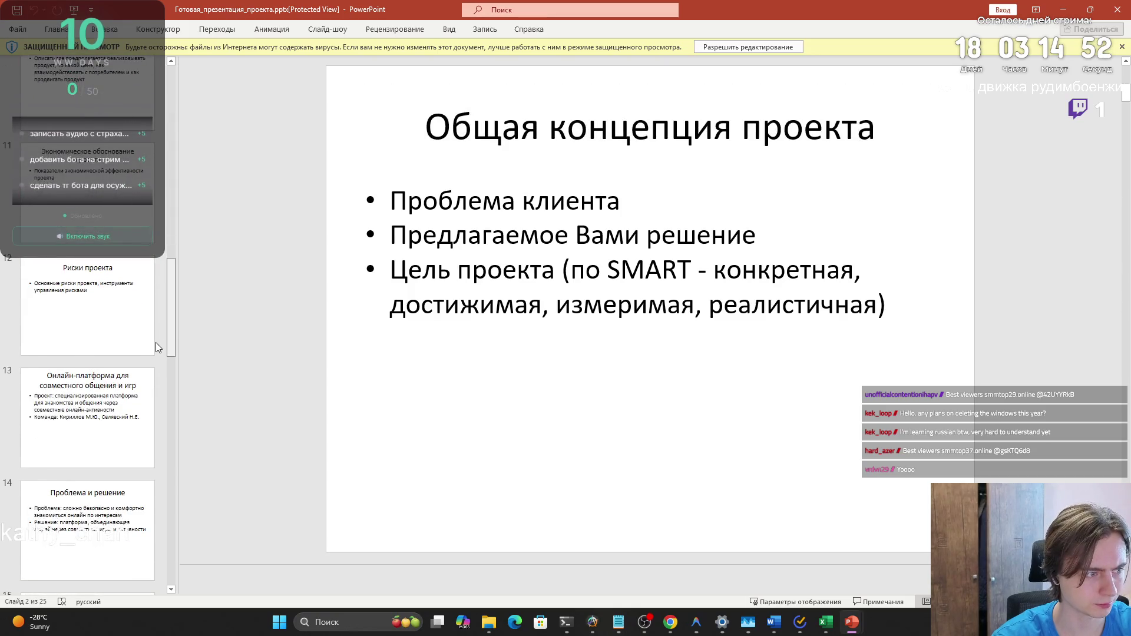
left_click(133, 368)
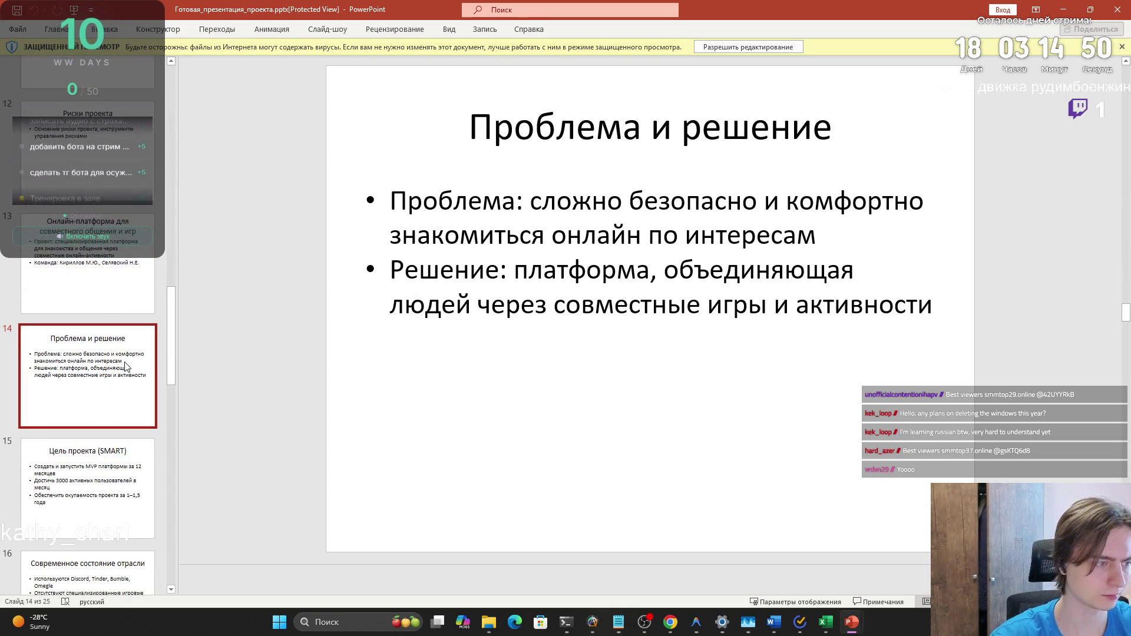
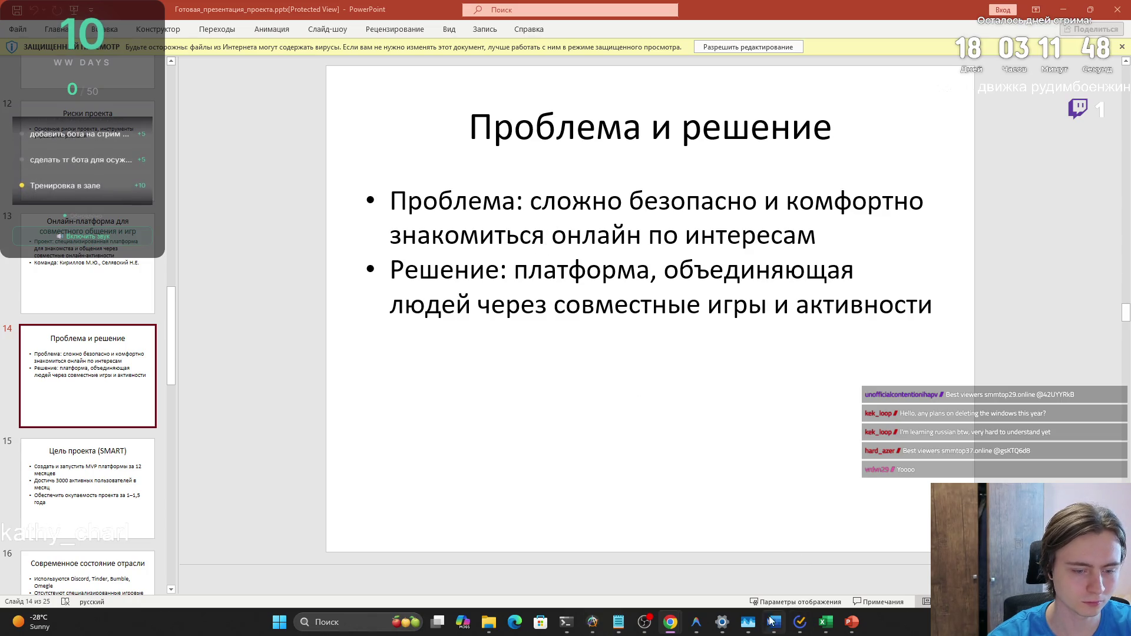
Bring up the finished project presentation and enable editing of the protected file
mouse_move(775, 623)
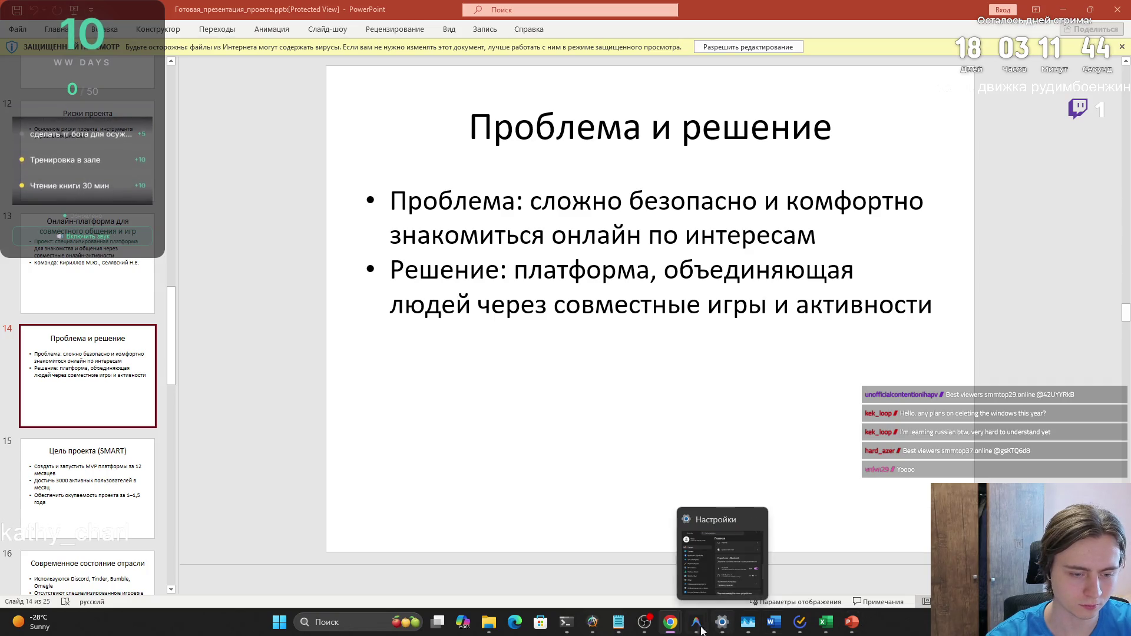
mouse_move(696, 631)
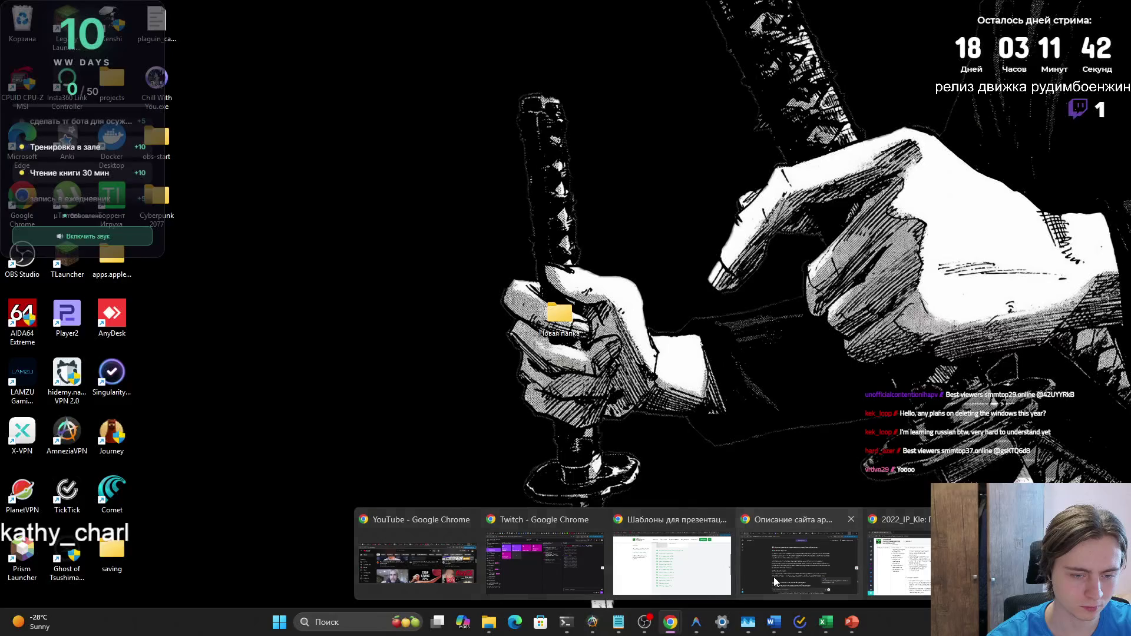
mouse_move(773, 577)
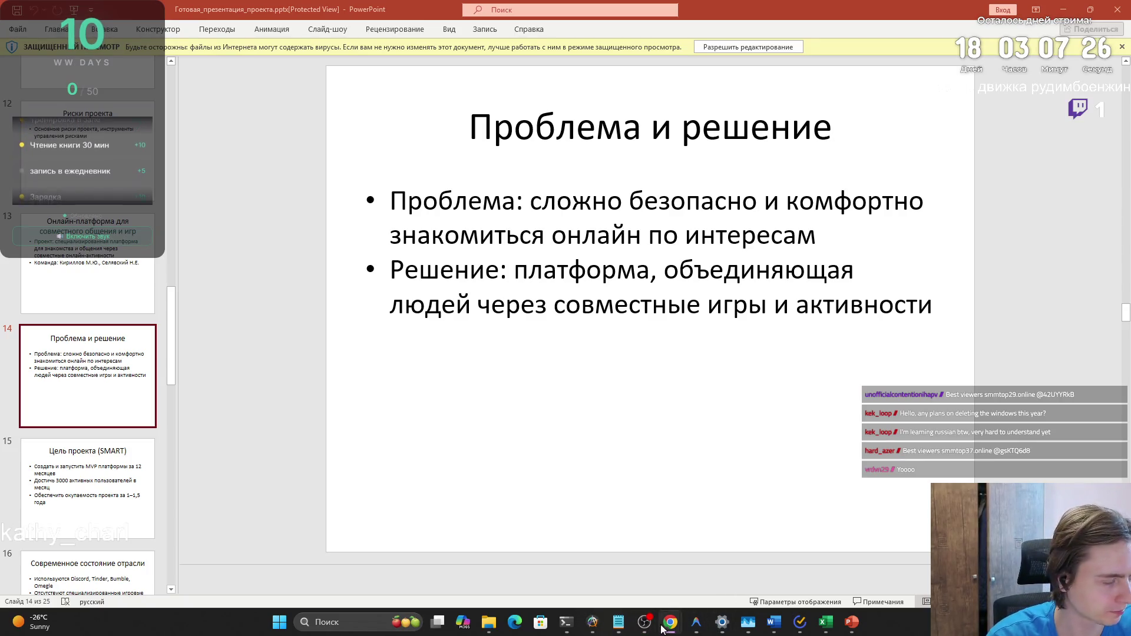
left_click(775, 623)
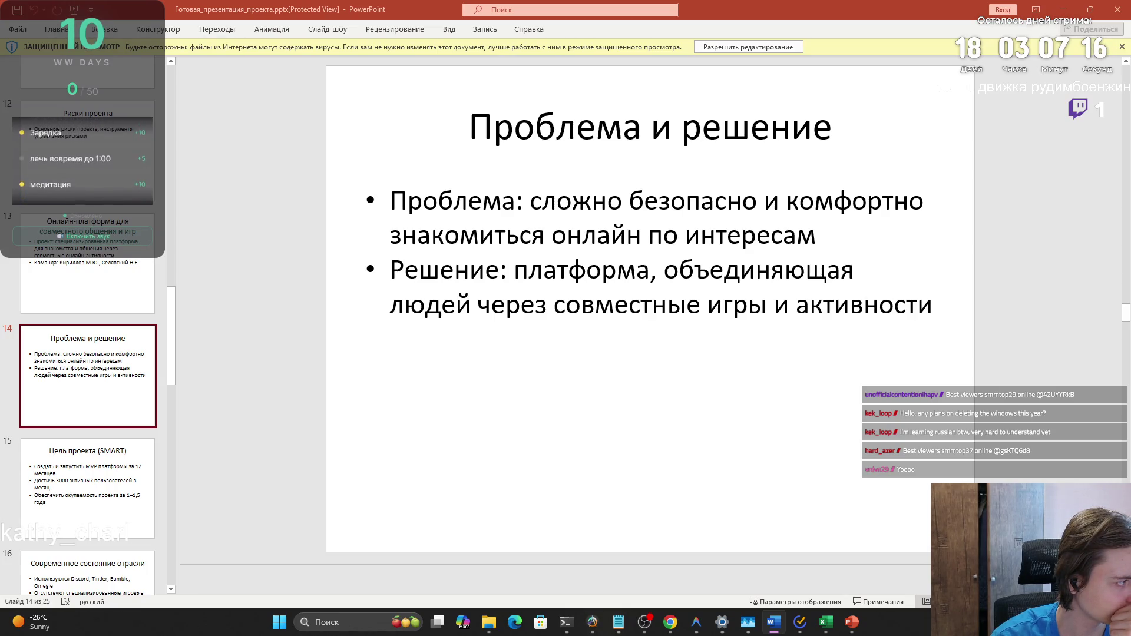
left_click(858, 240)
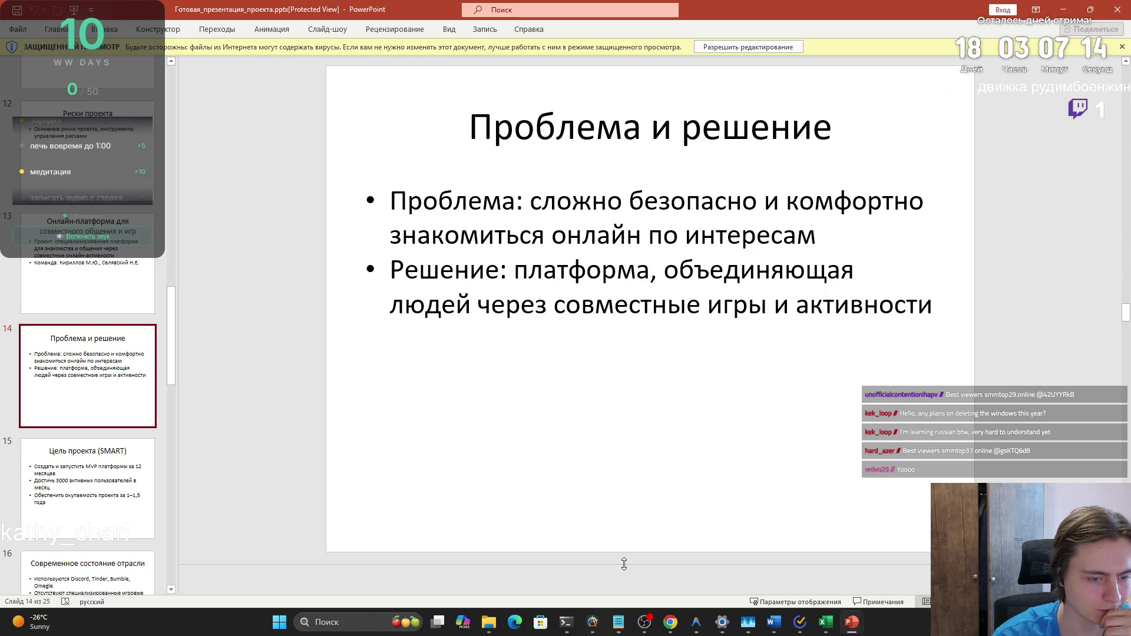
scroll(627, 551, "down", 2, "ctrl")
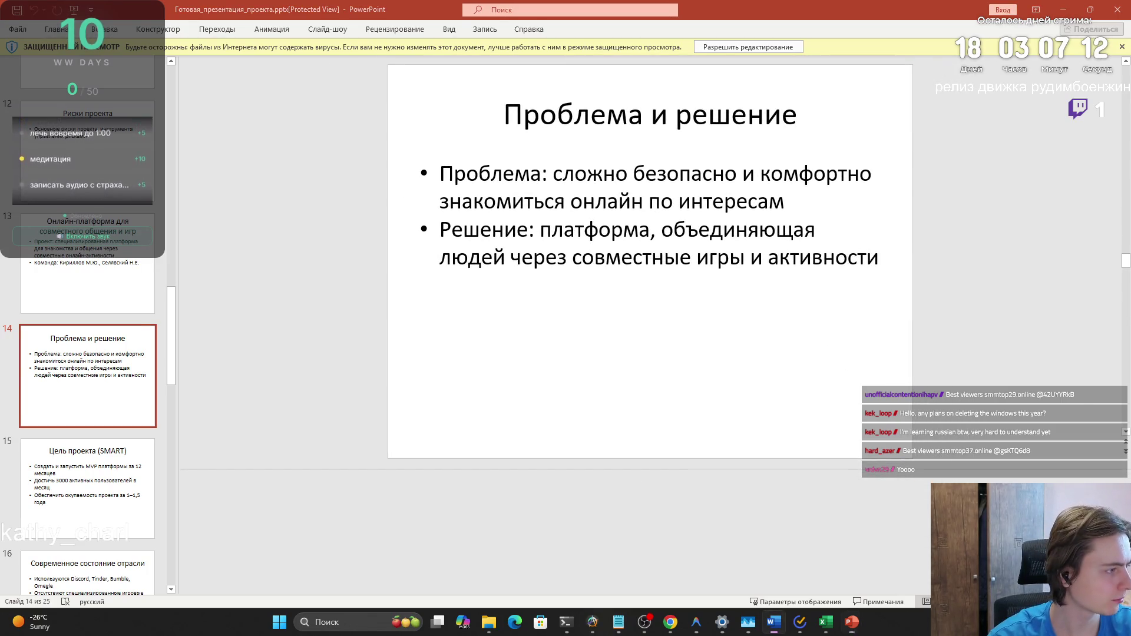
left_click(248, 551)
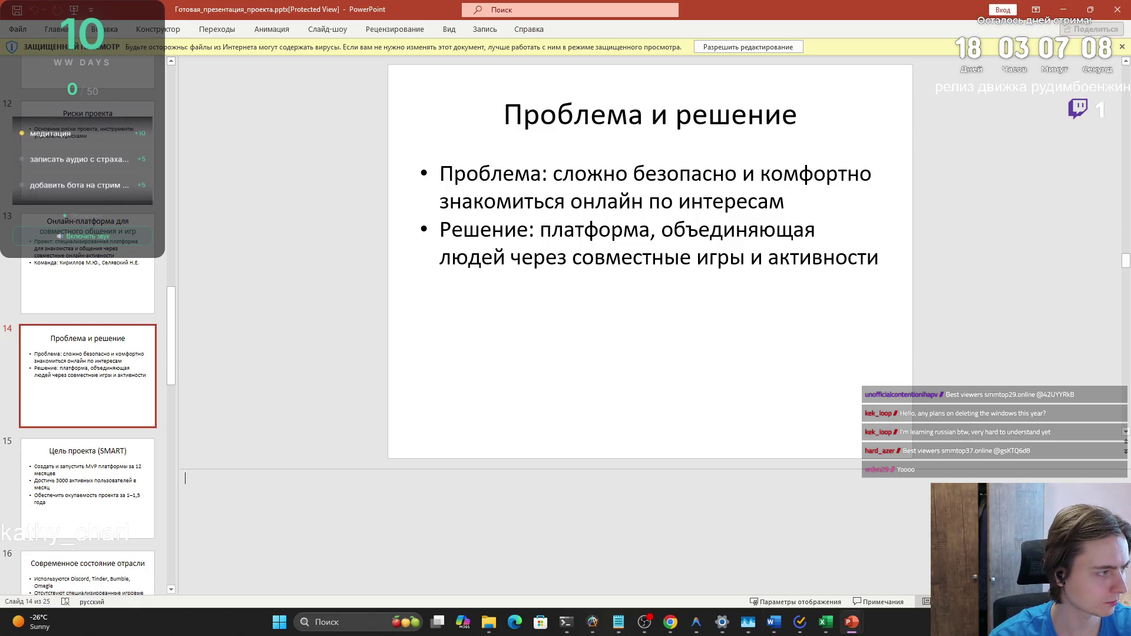
left_click(232, 482)
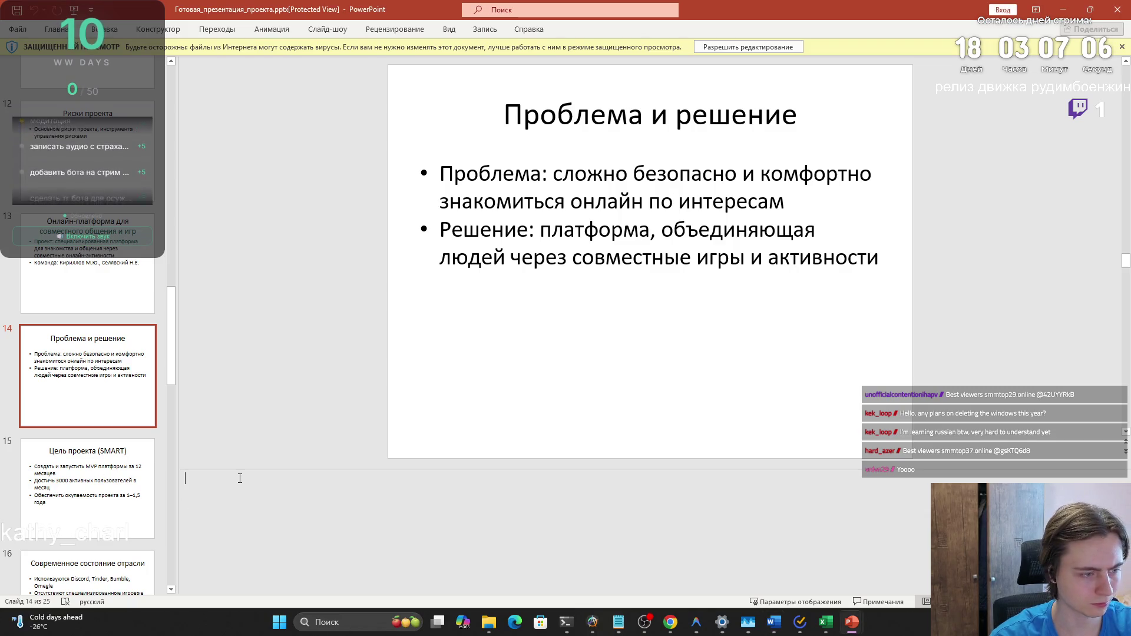
left_click(777, 48)
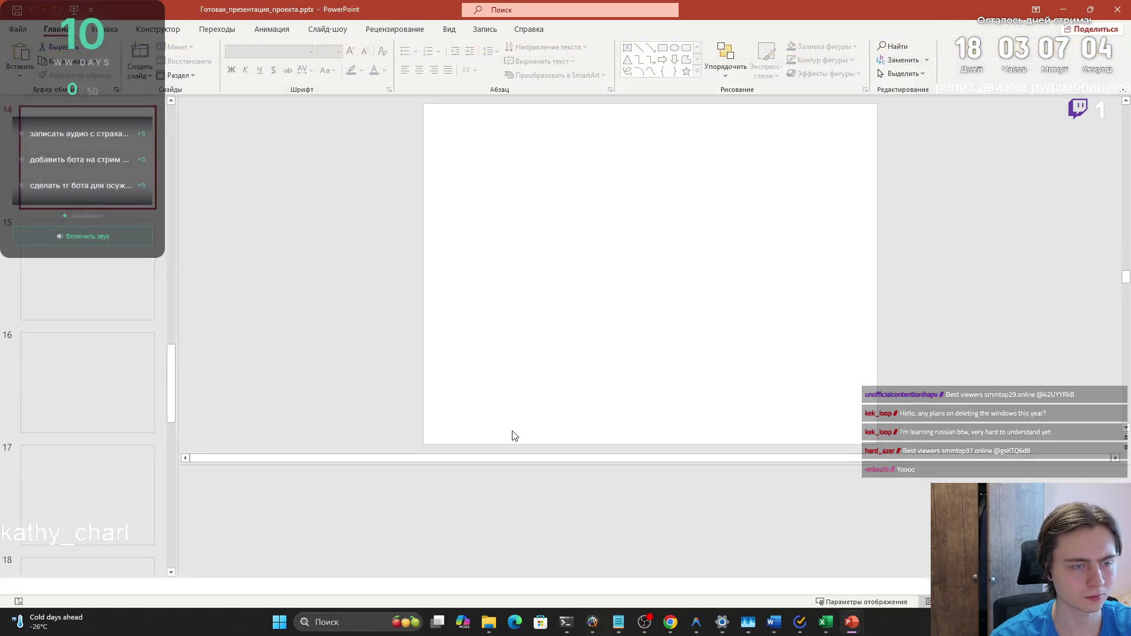
scroll(122, 297, "up", 15)
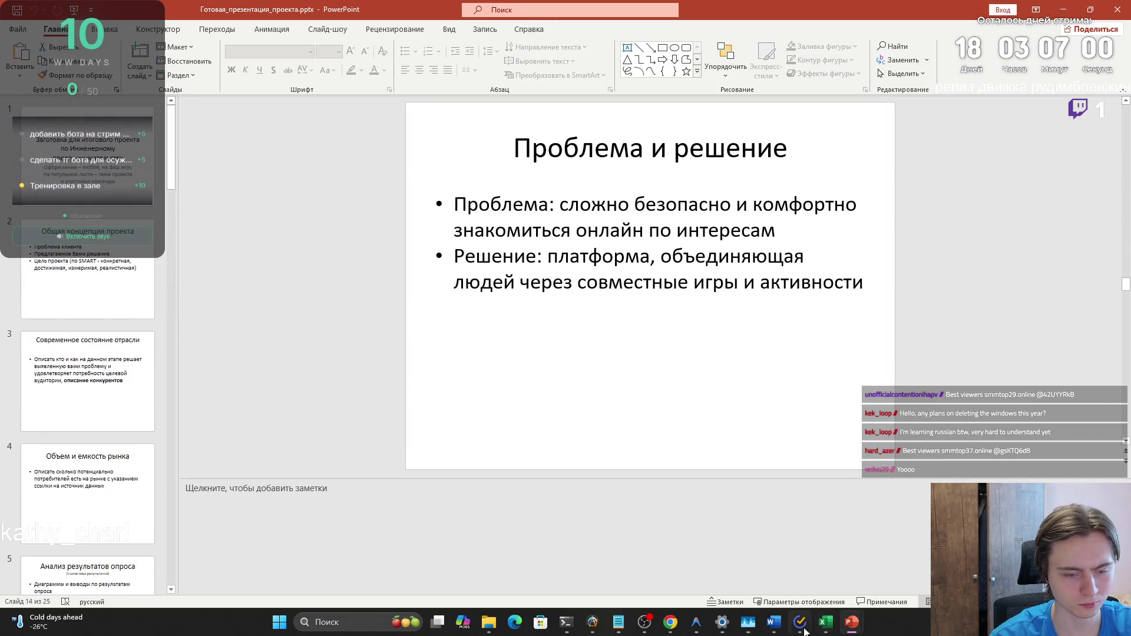
Snap SHABLON_ISHITR.pptx to the right half and Готовая_презентация_проекта to the left half
mouse_move(852, 622)
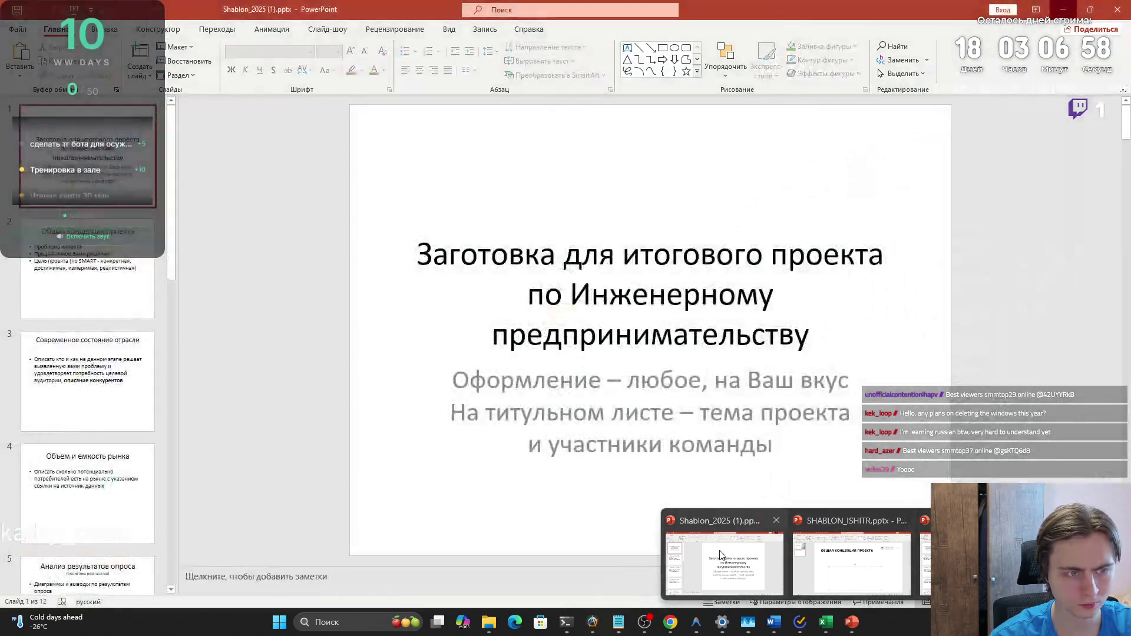
left_click(796, 561)
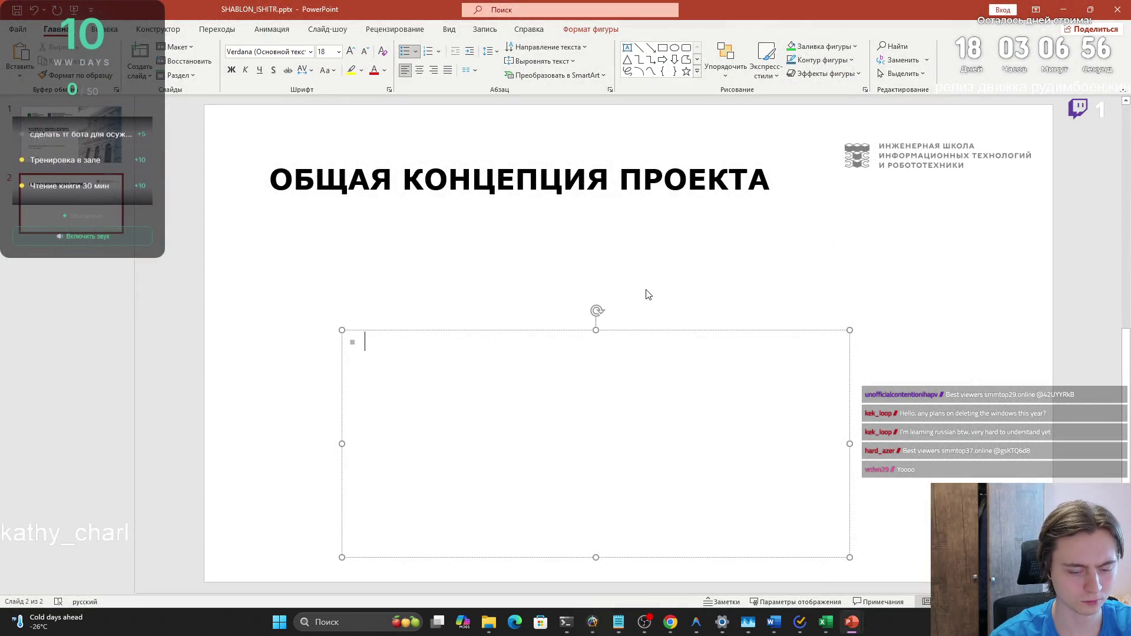
key("super+Right")
left_click(129, 95)
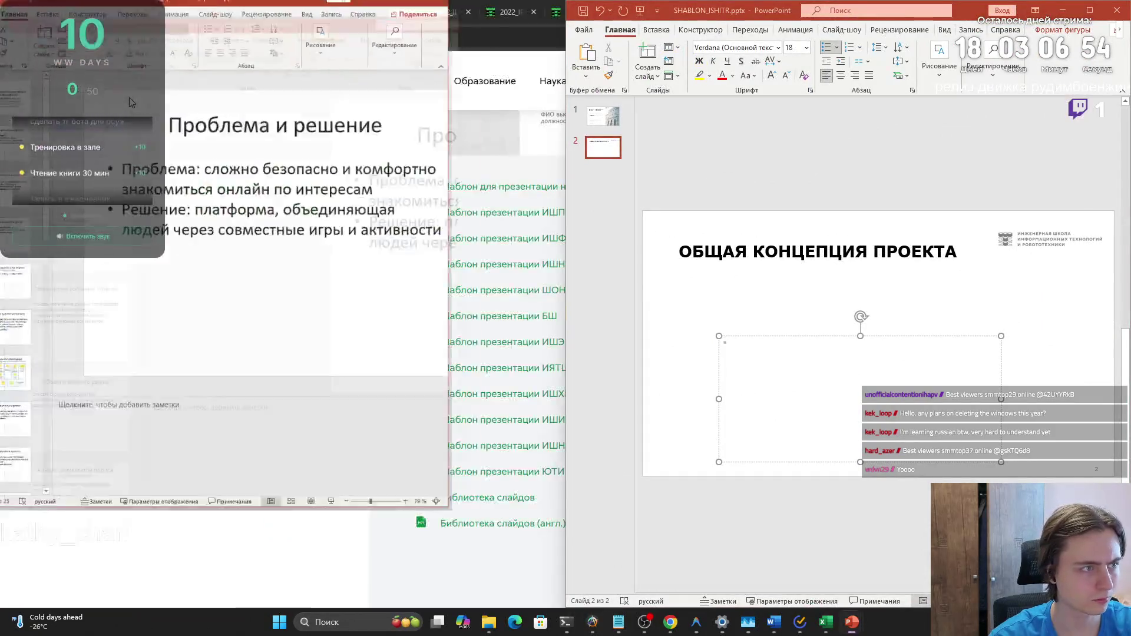
Show the finished presentation's 'Общая концепция проекта' slide as the reference
left_click(50, 303)
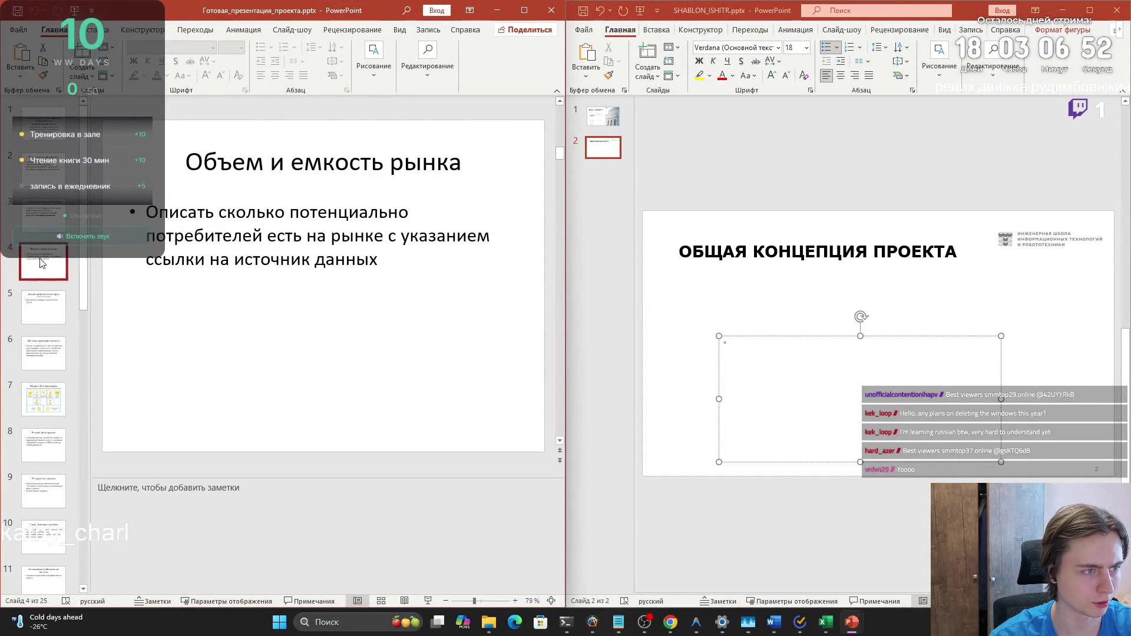
left_click(34, 229)
key("Down")
key("Down")
key("Down")
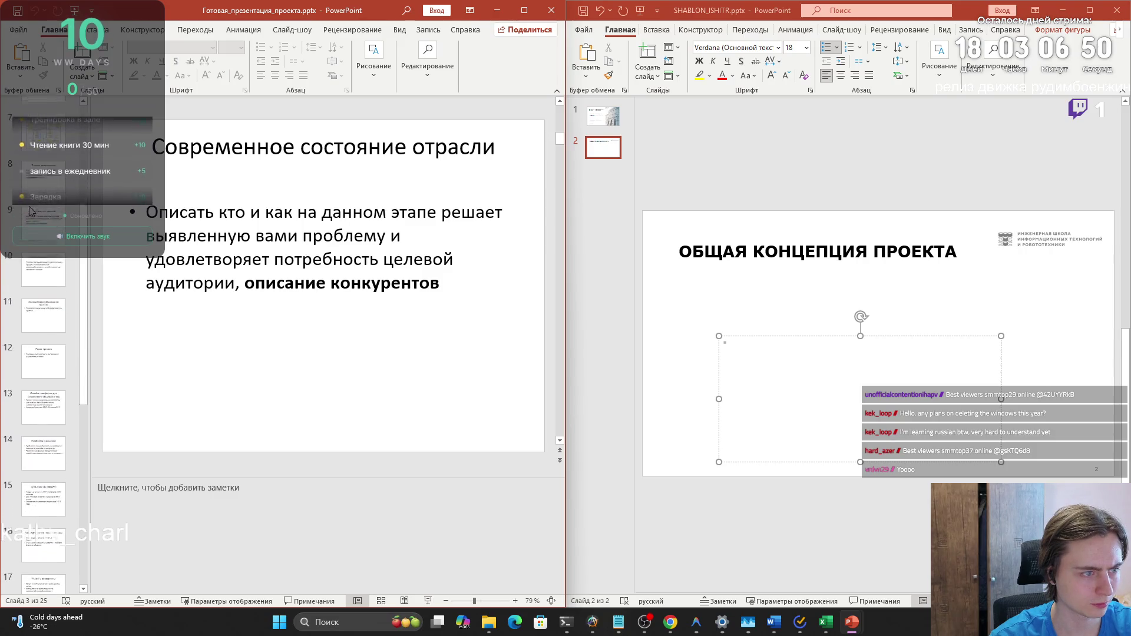
left_click(53, 167)
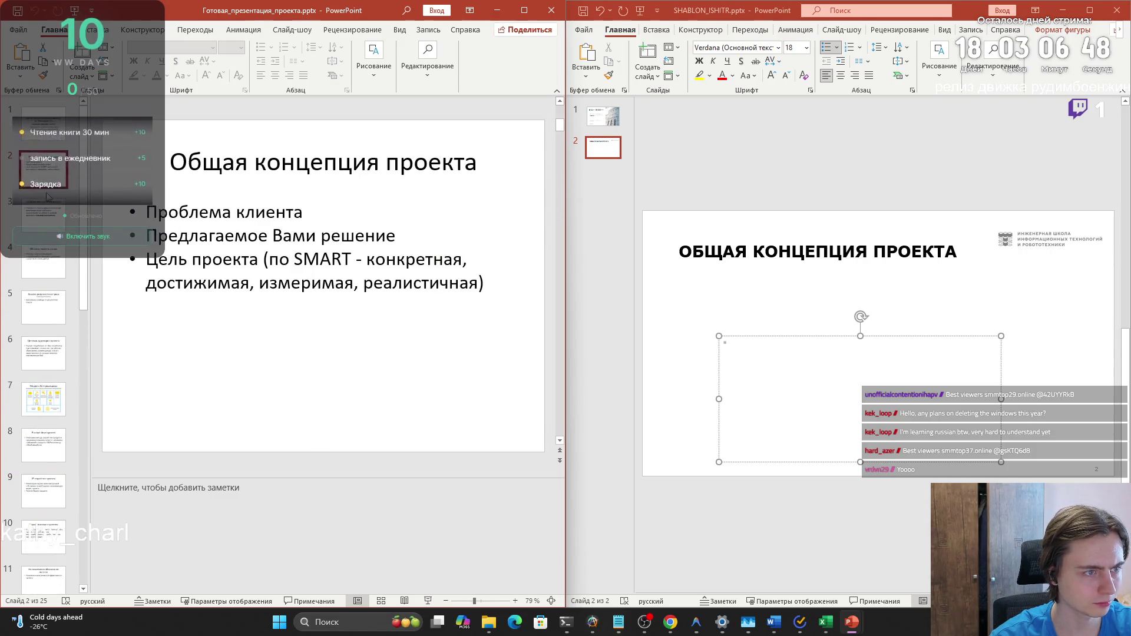
Type Проблема, Решение, Цель as bullets on the template slide and move the list under the title
left_click(946, 377)
type("Проблема")
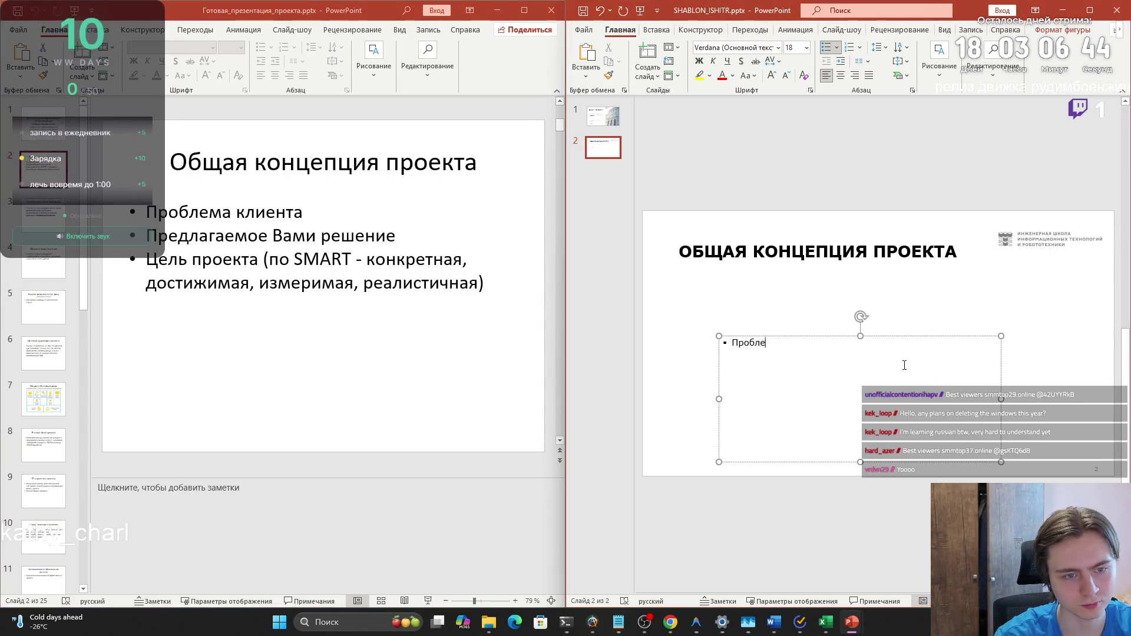
key("Return")
type("Решени")
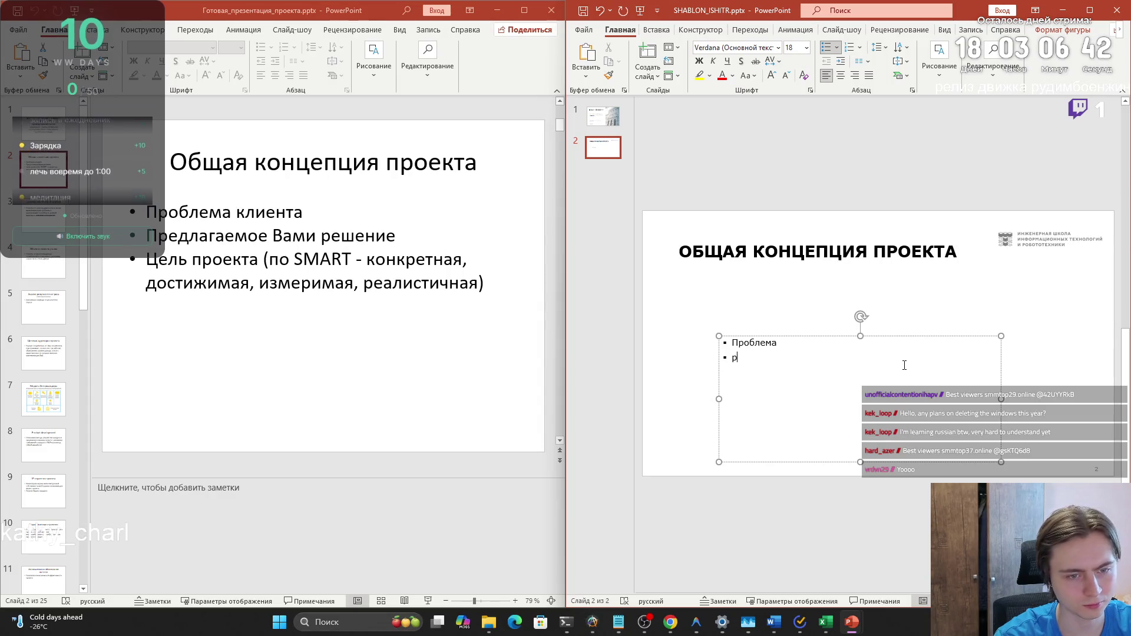
type("е")
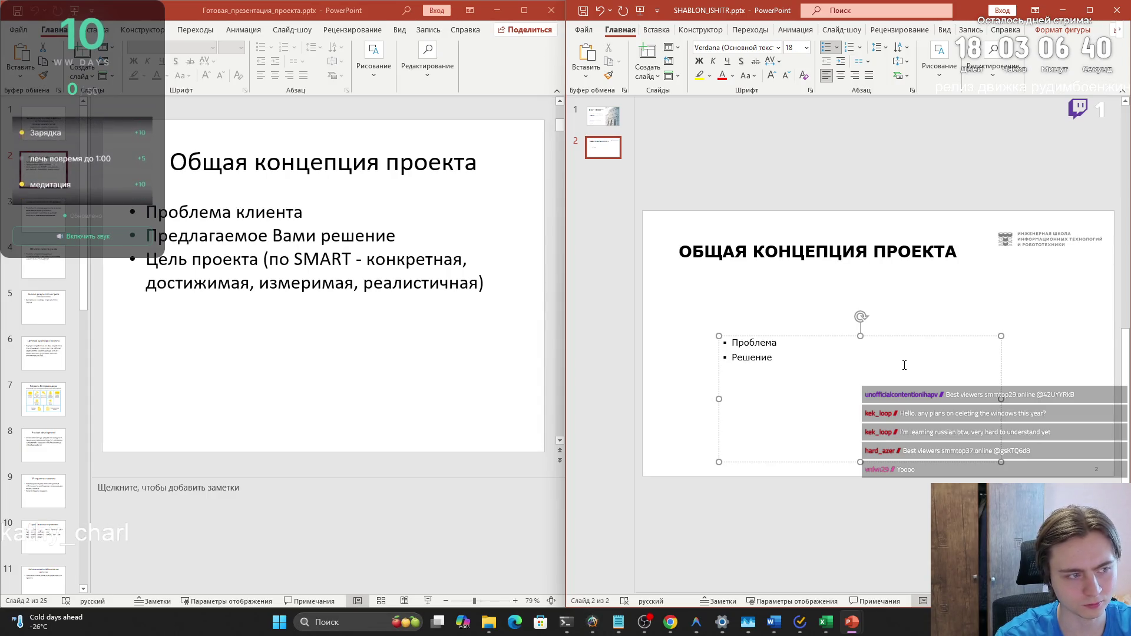
key("Return")
type("Цель")
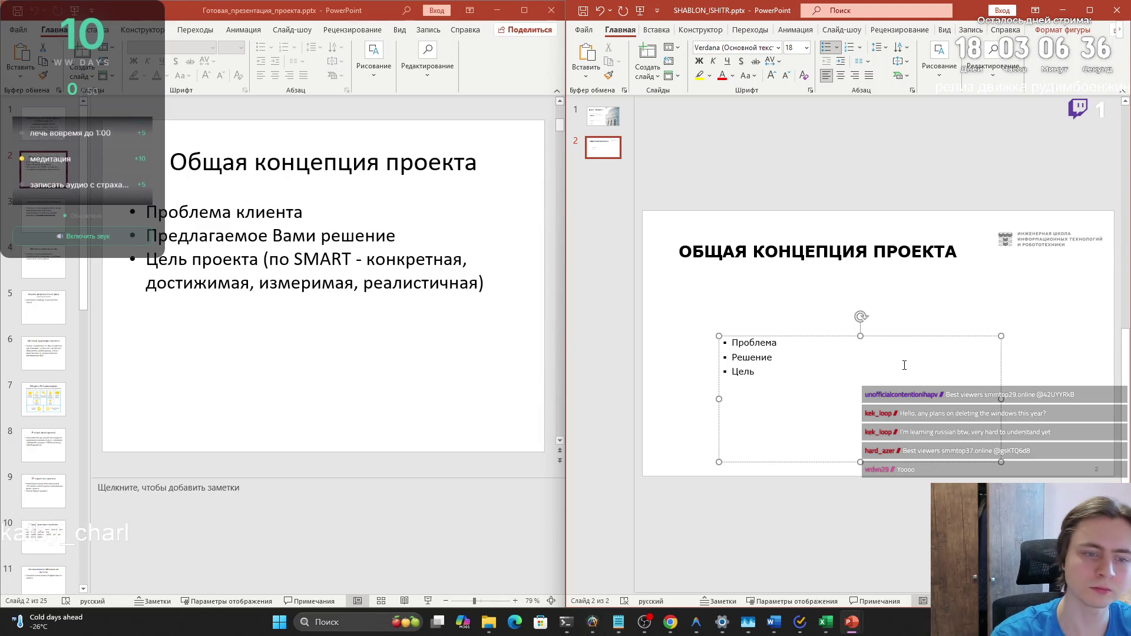
mouse_move(837, 335)
left_mouse_down()
mouse_move(783, 275)
mouse_move(799, 284)
left_mouse_up()
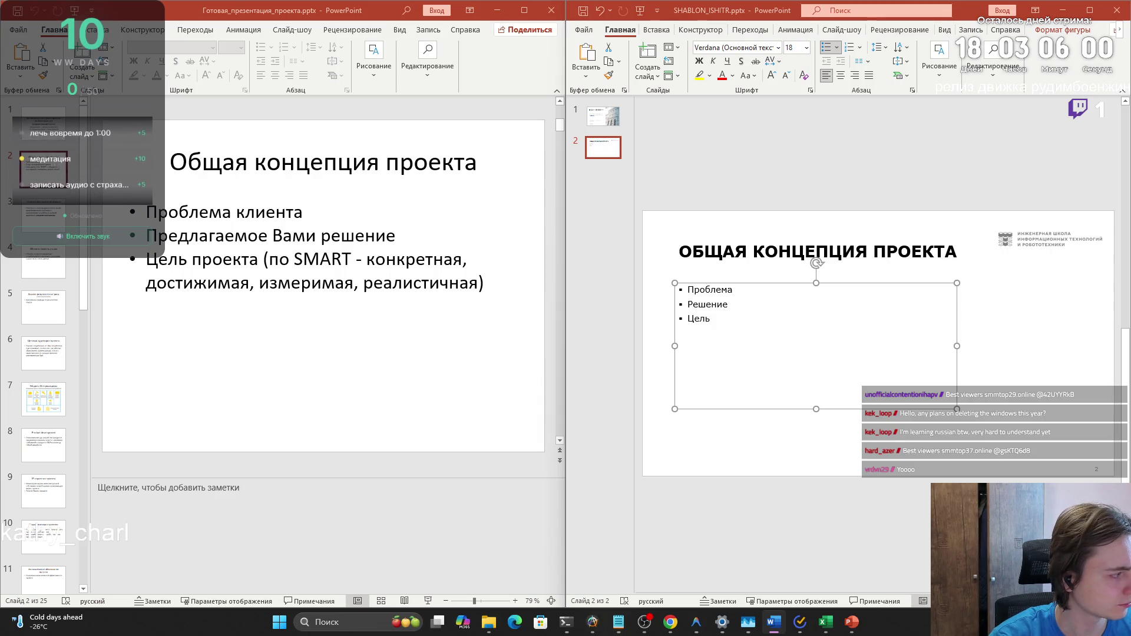
left_click(722, 532)
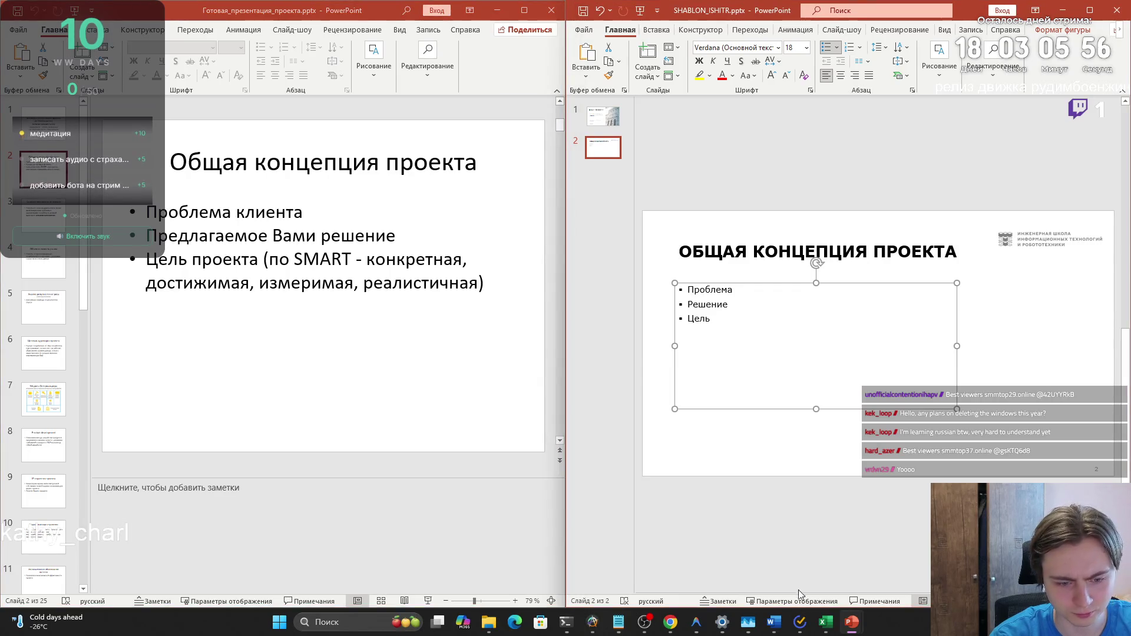
Expand the template slide's notes area and paste the project concept description into it
left_click_drag(799, 592, 796, 480)
left_click(794, 499)
key("ctrl+v")
scroll(794, 499, "up", 2)
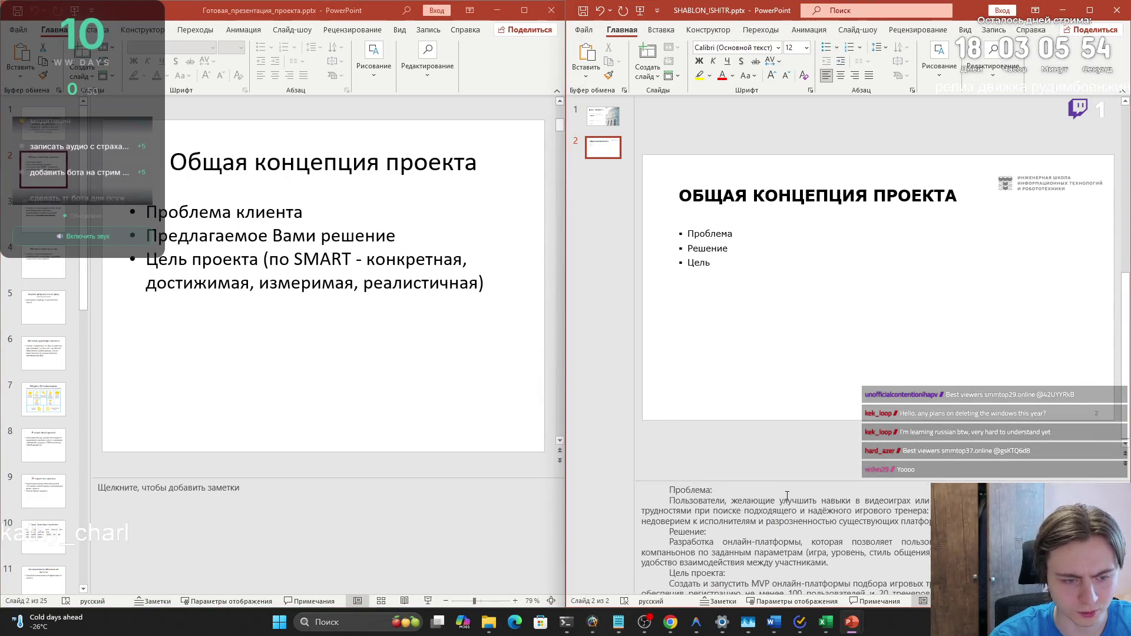
Pick out the problem and solution passages in the notes for the slide's bullets
left_click(730, 235)
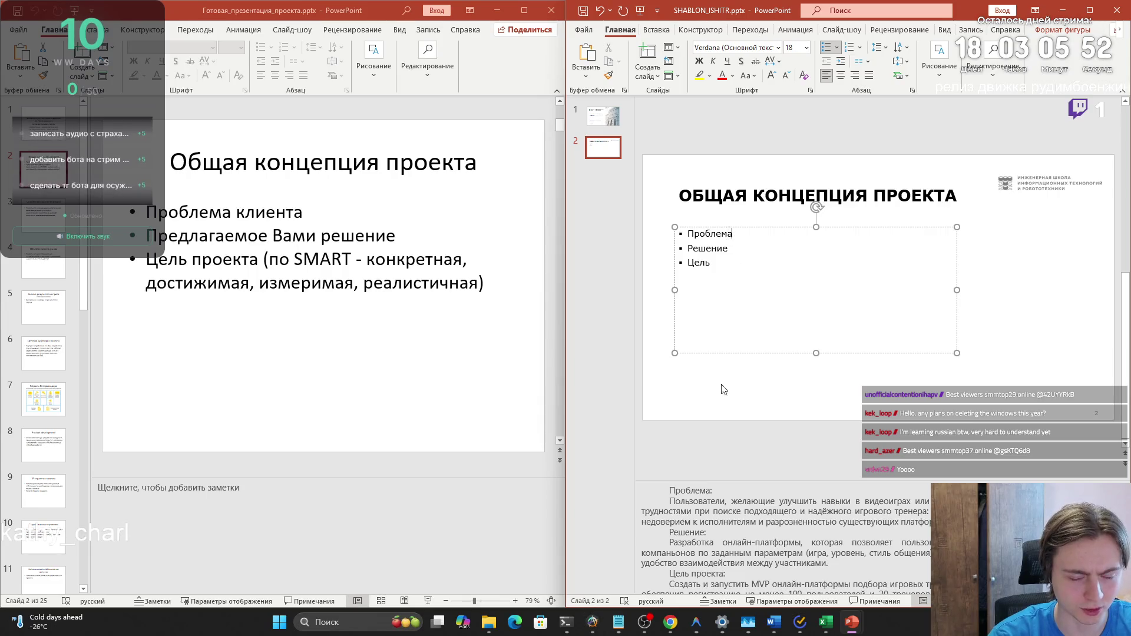
left_click_drag(931, 523, 670, 501)
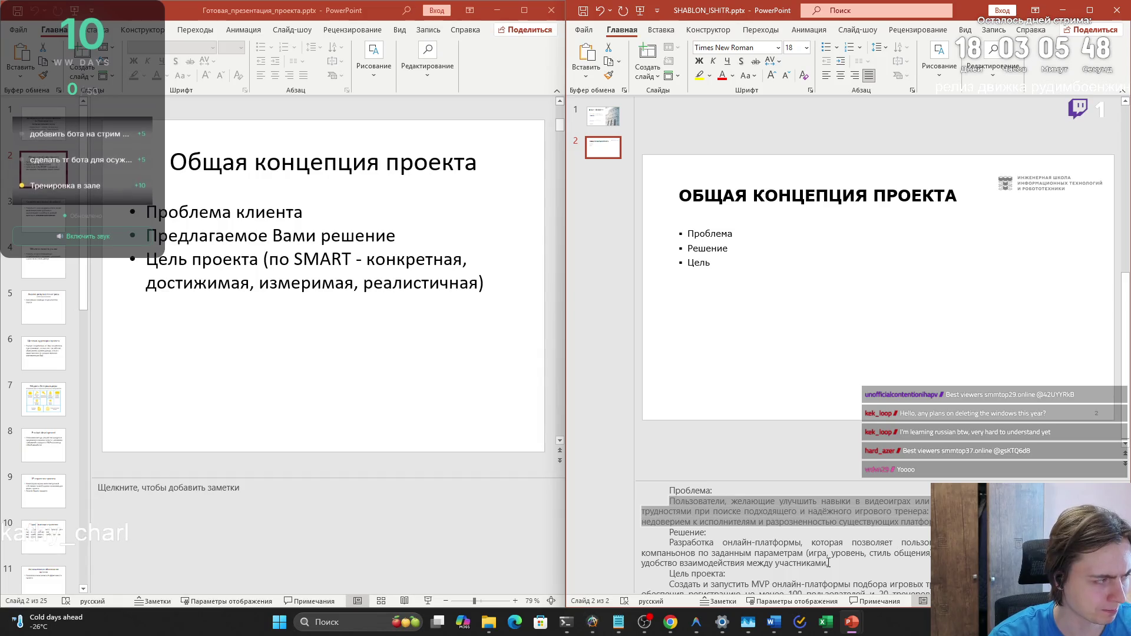
left_click(829, 563)
mouse_move(829, 562)
left_mouse_down()
mouse_move(714, 545)
mouse_move(828, 581)
left_mouse_up()
left_click(714, 547)
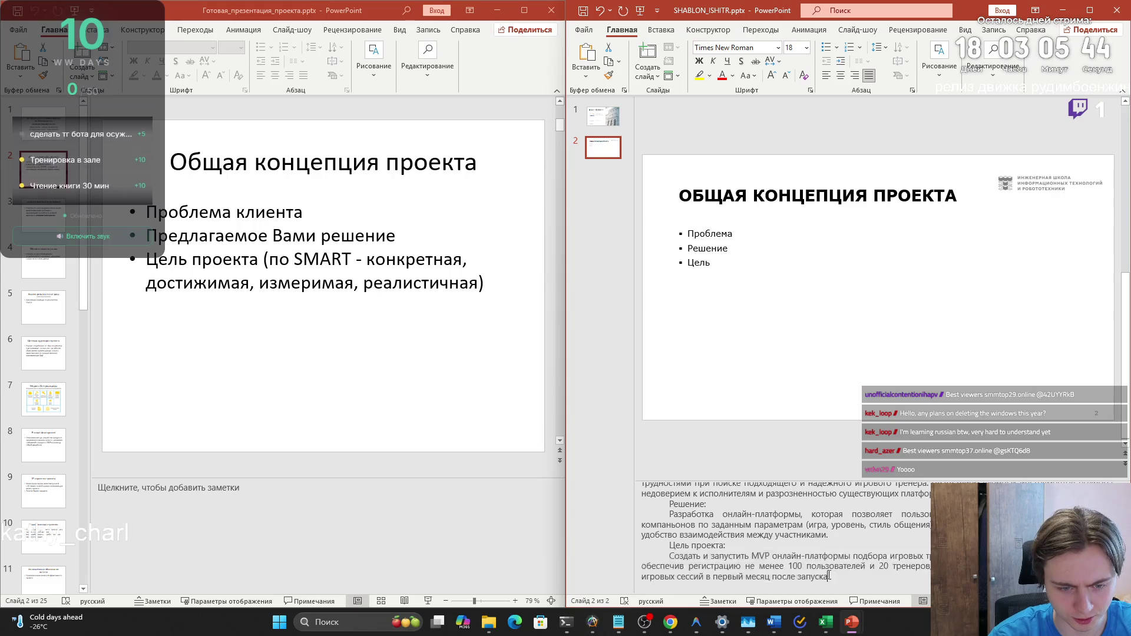
left_click(828, 574)
left_click(733, 234)
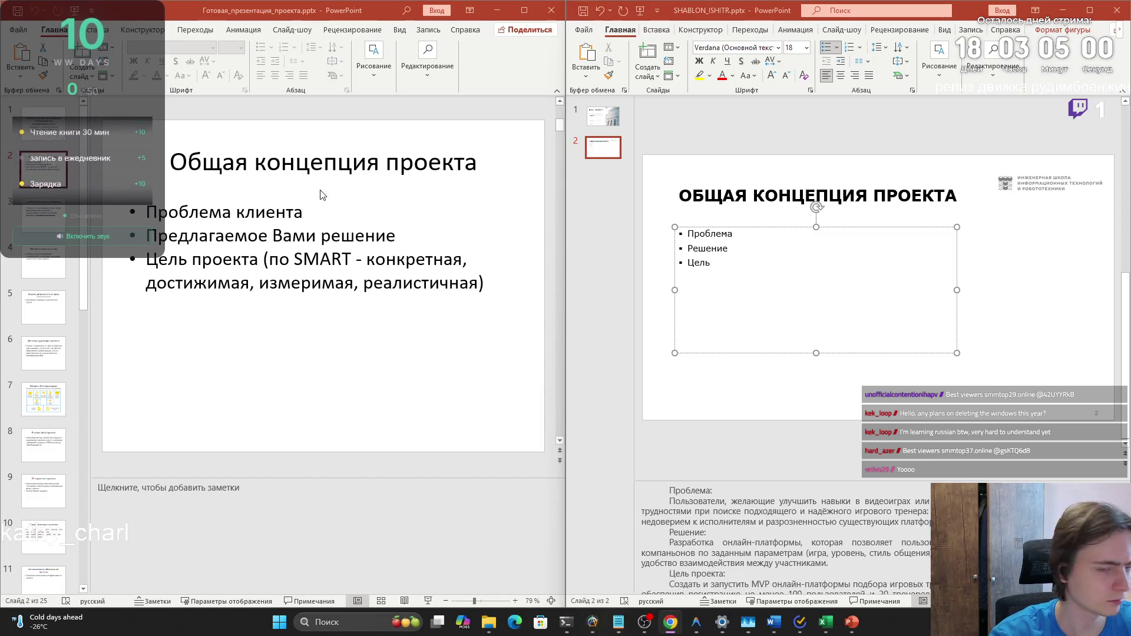
Paste the client-problem description after 'Проблема:' and widen the bullet text box
left_click(744, 236)
type("Пользователям сложно найти надёжного игрового тренера или компаньона: нет удобного подбора, высокий риск недобросовестных исполнителей, сервисы разрознены.")
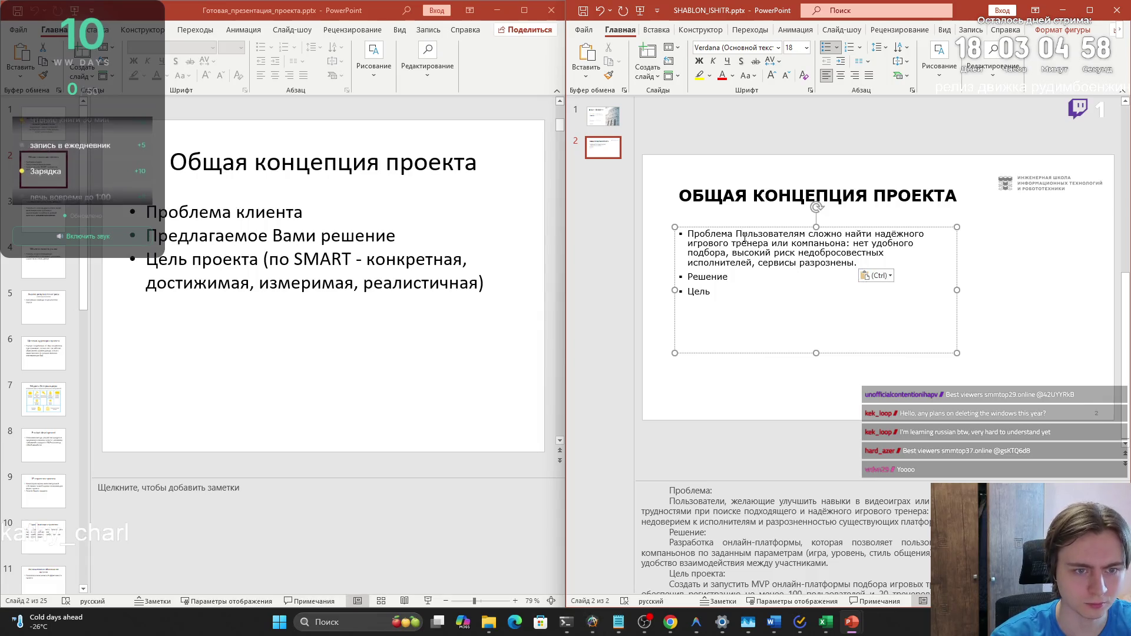
left_click(736, 234)
type(":")
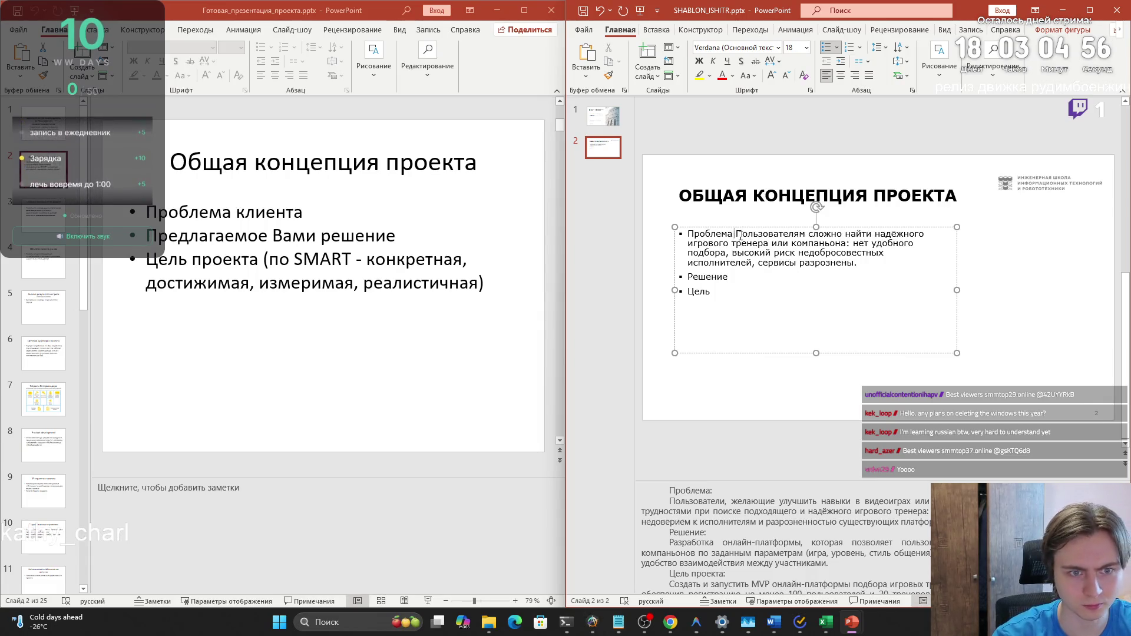
left_click_drag(958, 290, 1109, 286)
type(":")
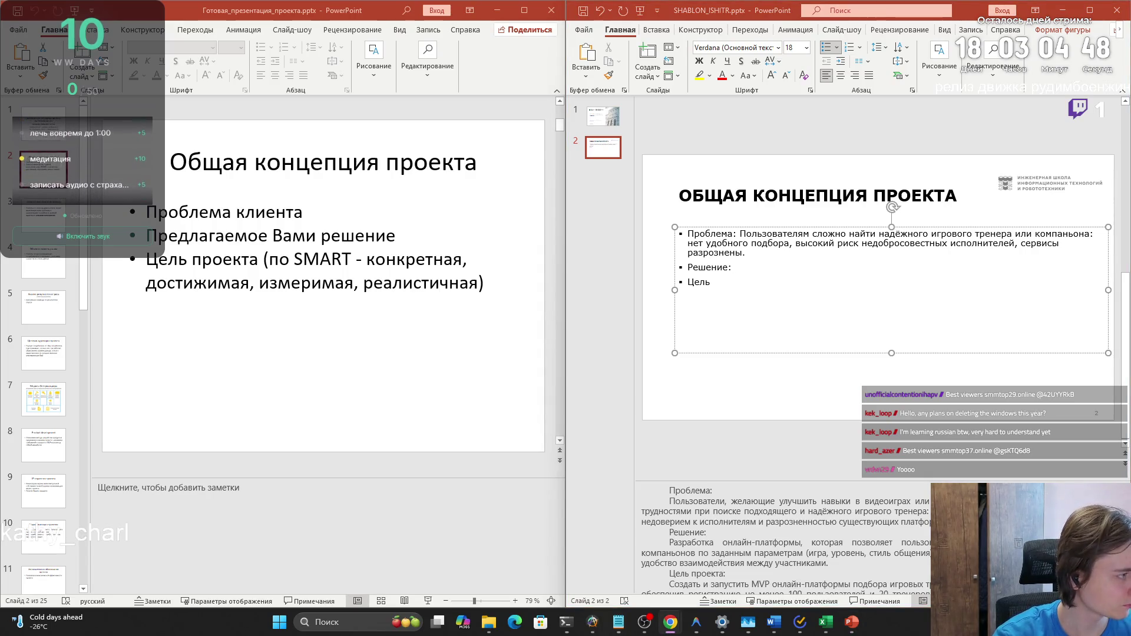
Paste the solution after 'Решение:' and the browser's 4-month MVP goal after 'Цель:'
left_click(747, 268)
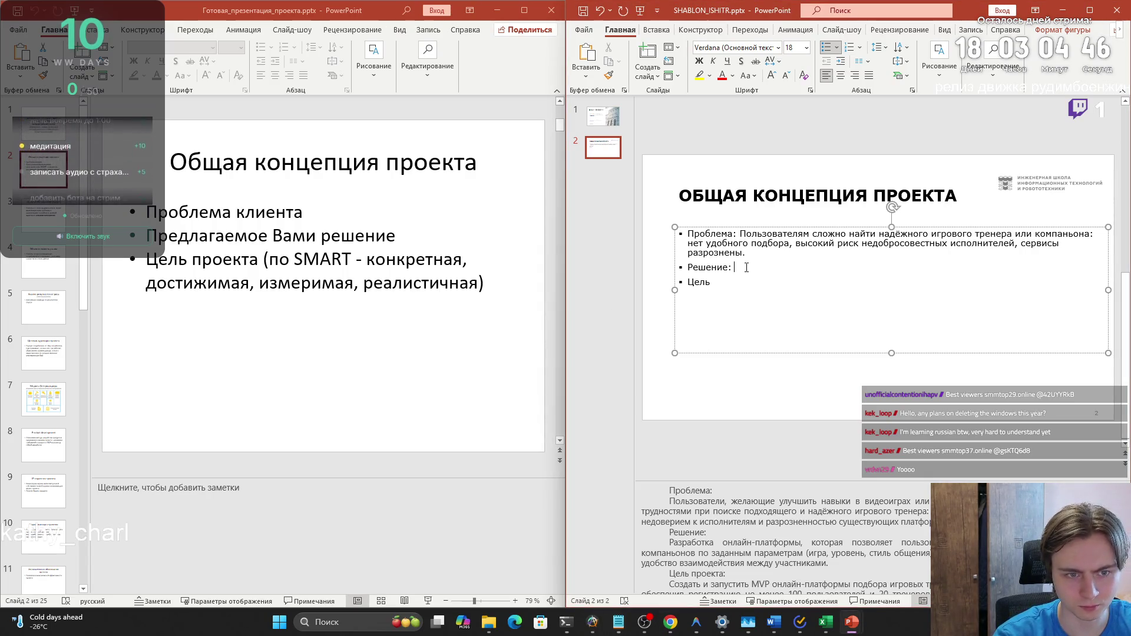
type("Онлайн-платформа для подбора игровых тренеров и компаньонов по игре, уровню и стилю общения с акцентом на безопасность и прозрачность.")
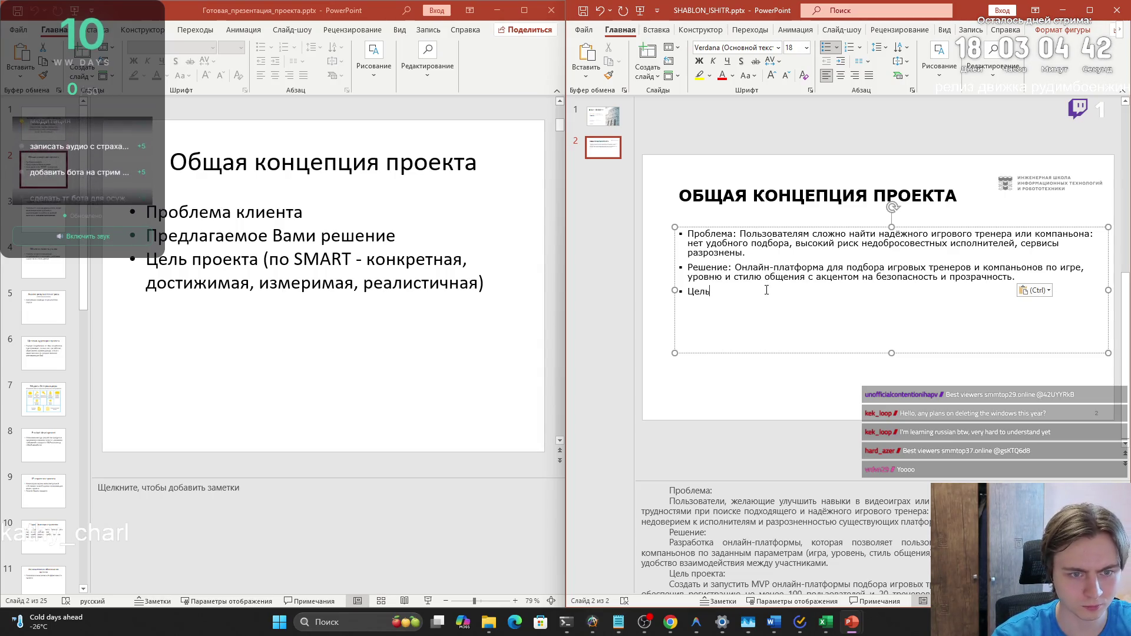
type("'")
key("BackSpace")
type("Ж")
key("BackSpace")
key("BackSpace")
type(":")
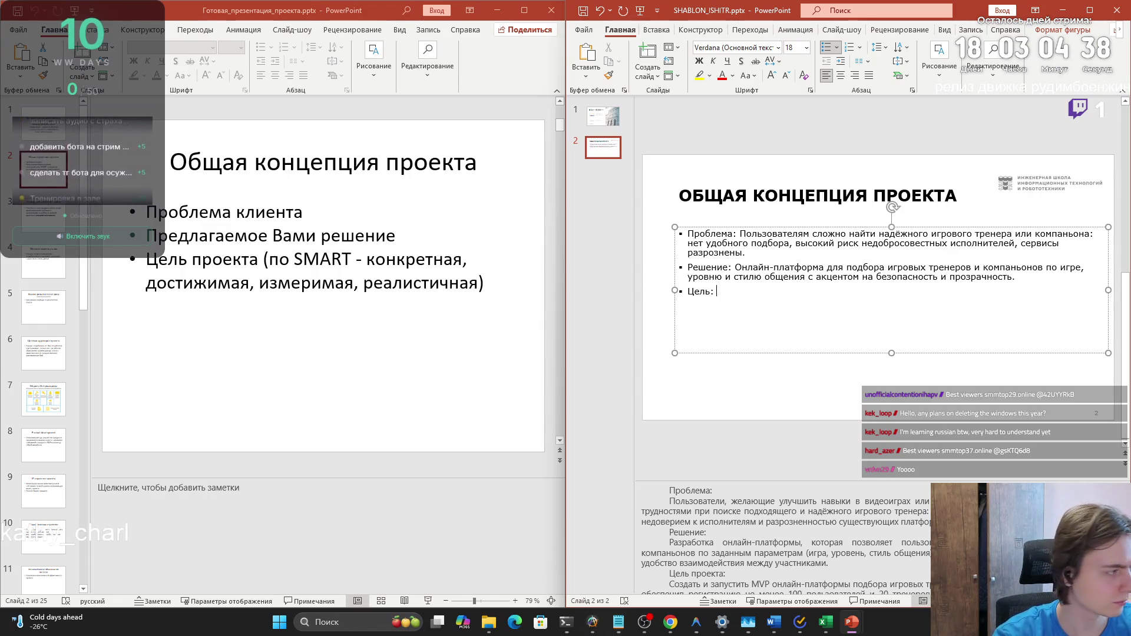
key("alt+Tab")
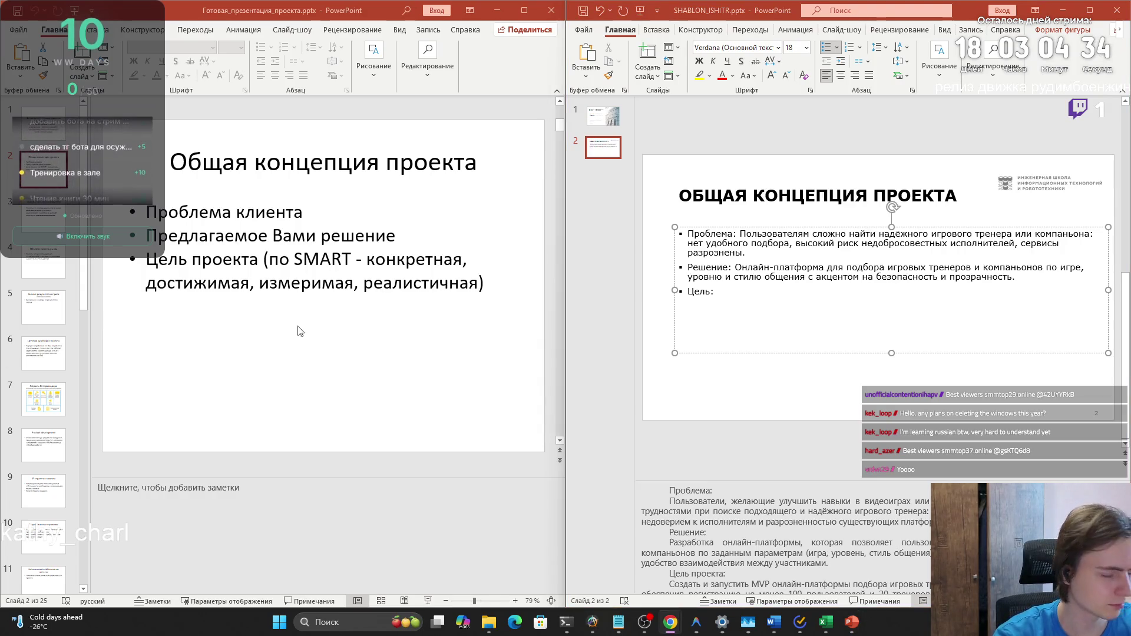
key("alt+Tab")
type("Запустить MVP платформы за 4 месяца, привлечь не менее 100 пользователей и 20 тренеров и обеспечить минимум 50 платных сессий в первый месяц.")
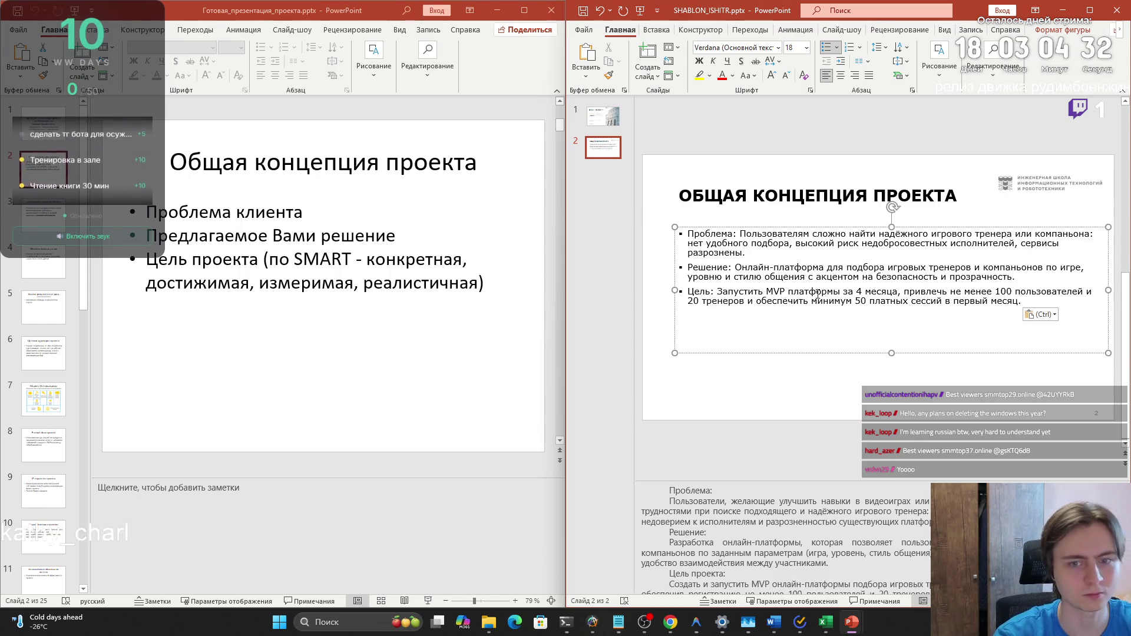
mouse_move(722, 294)
left_mouse_down()
mouse_move(1023, 301)
mouse_move(837, 296)
left_mouse_up()
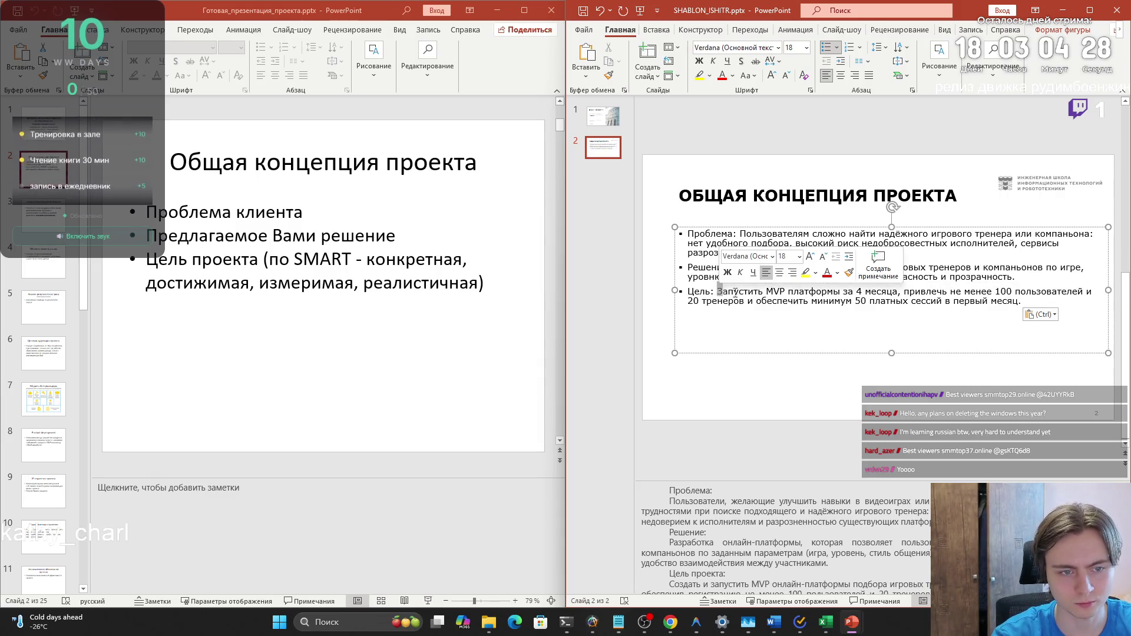
Reword the goal period on the Цель line to 'первый месяц'
left_click(1023, 301)
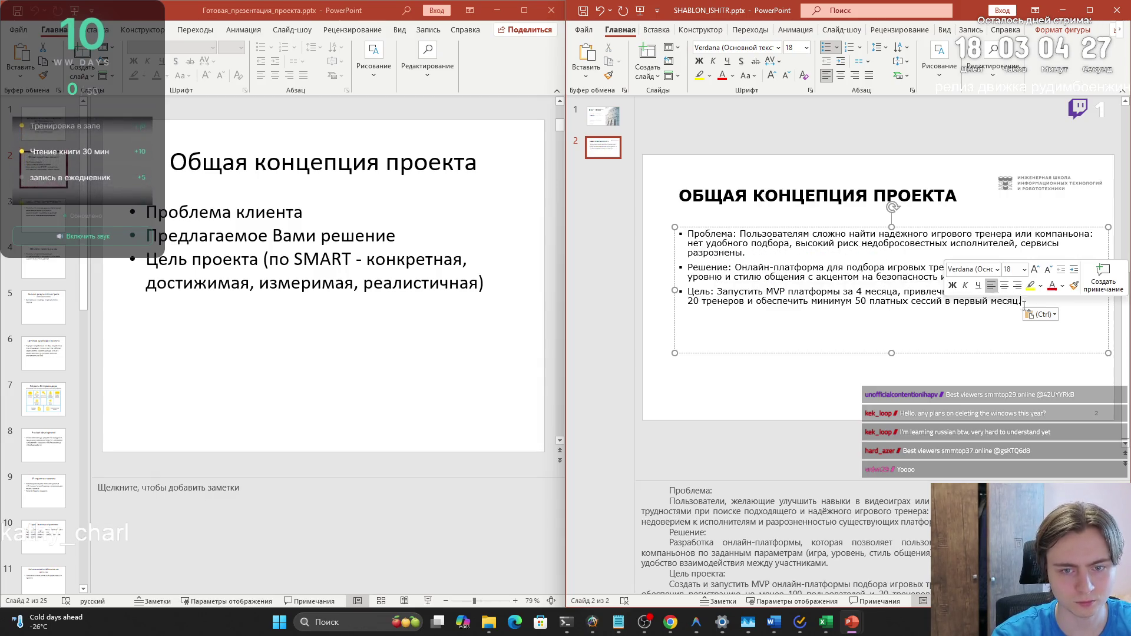
left_click(716, 291, "shift")
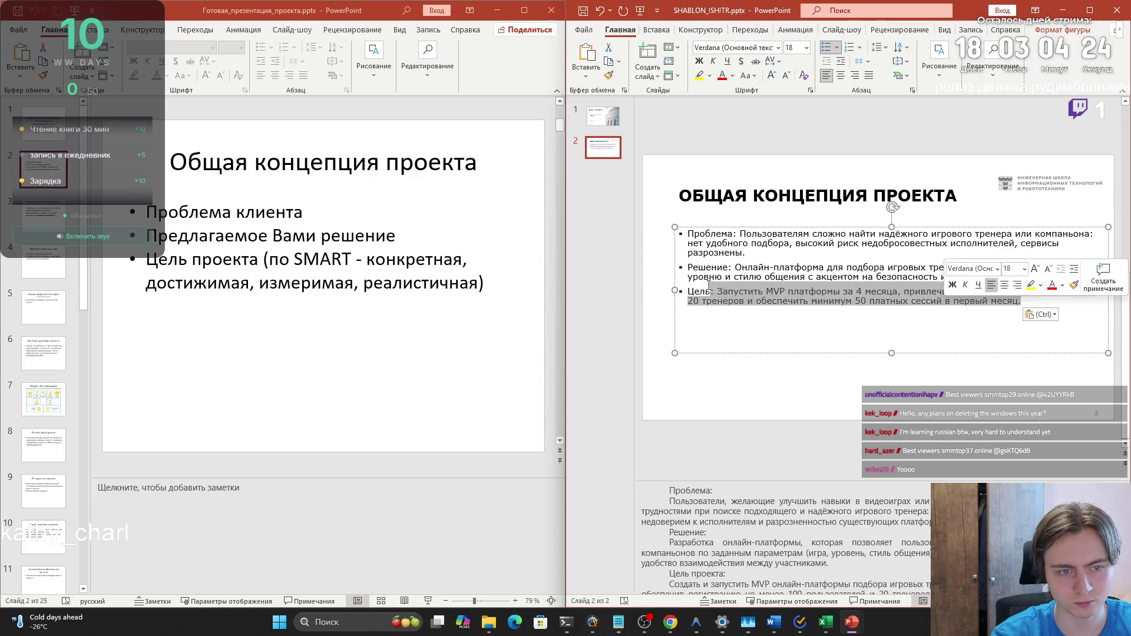
left_click(1027, 303)
double_click(807, 291)
left_click(854, 292)
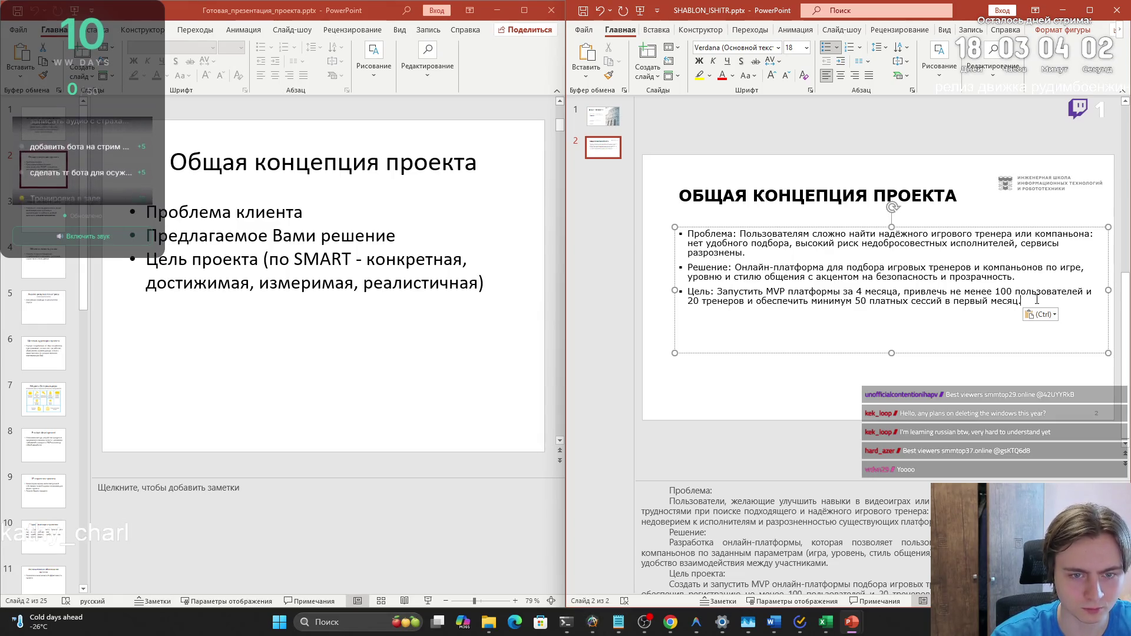
double_click(860, 292)
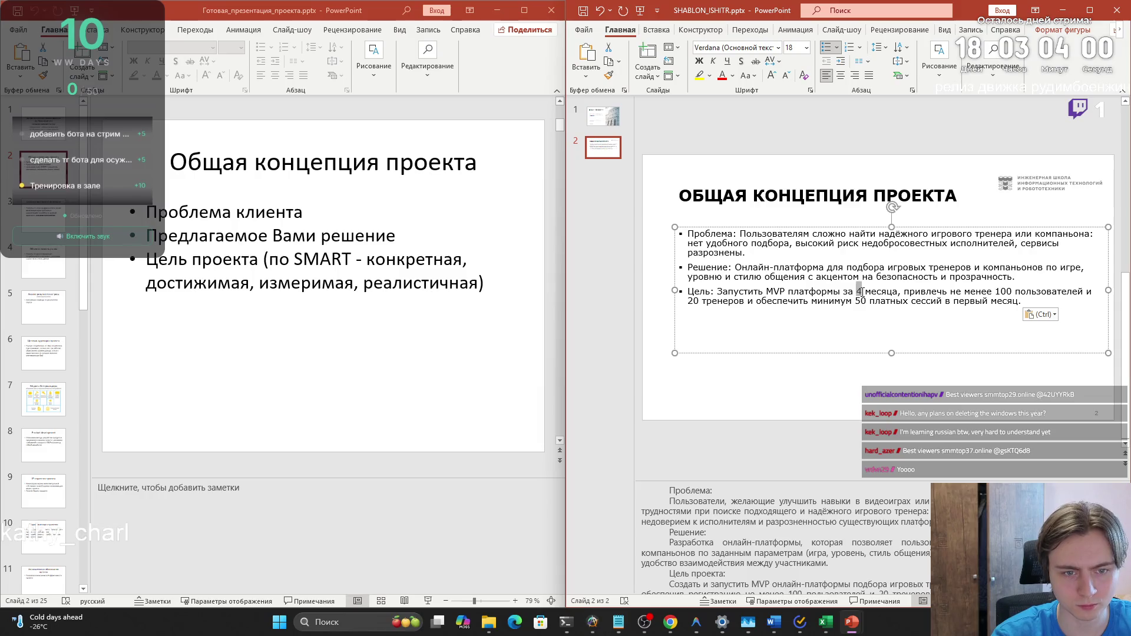
type("пе")
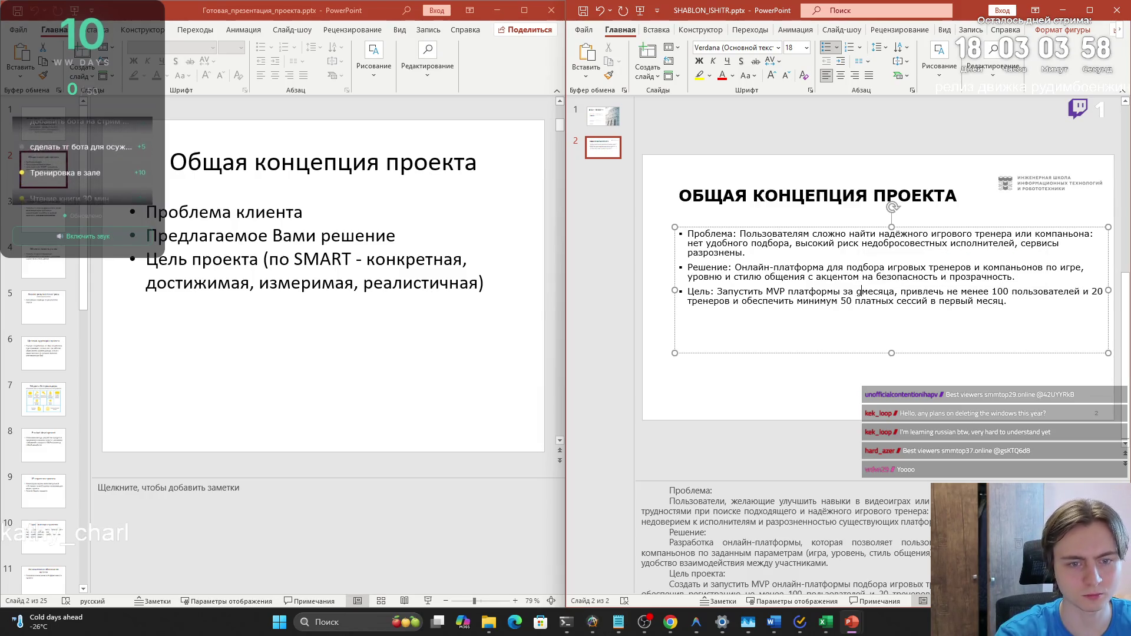
type("рвый")
left_click(926, 291)
key("BackSpace")
Delete 'за первый месяц' and restore 'за 4 месяца' after платформы
scroll(836, 510, "down", 1)
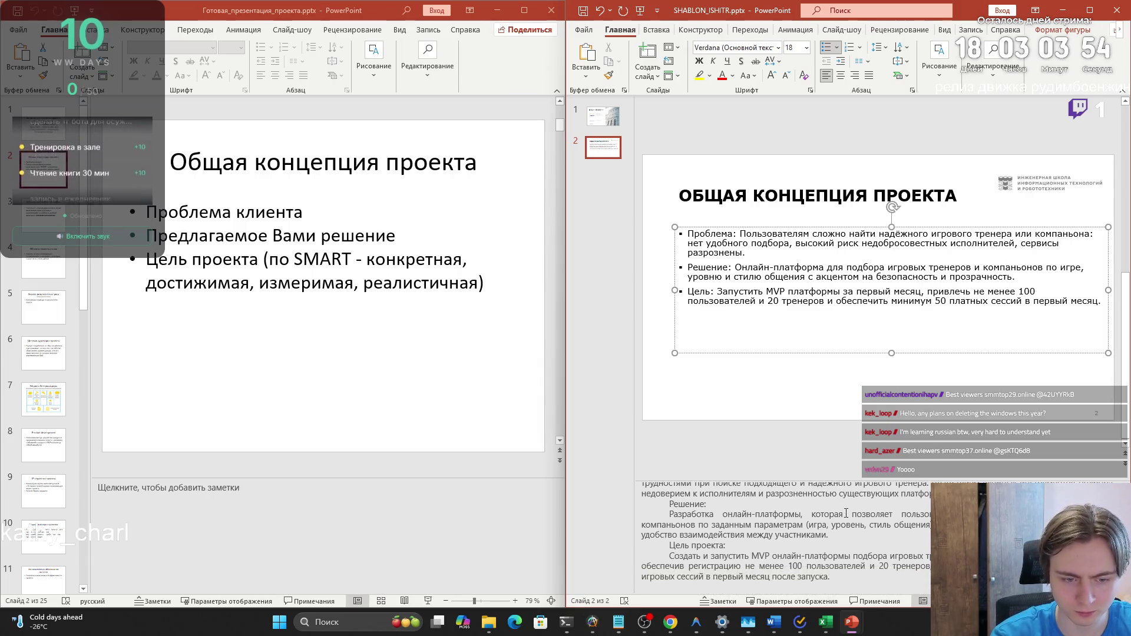
left_click(949, 301)
left_click(996, 301)
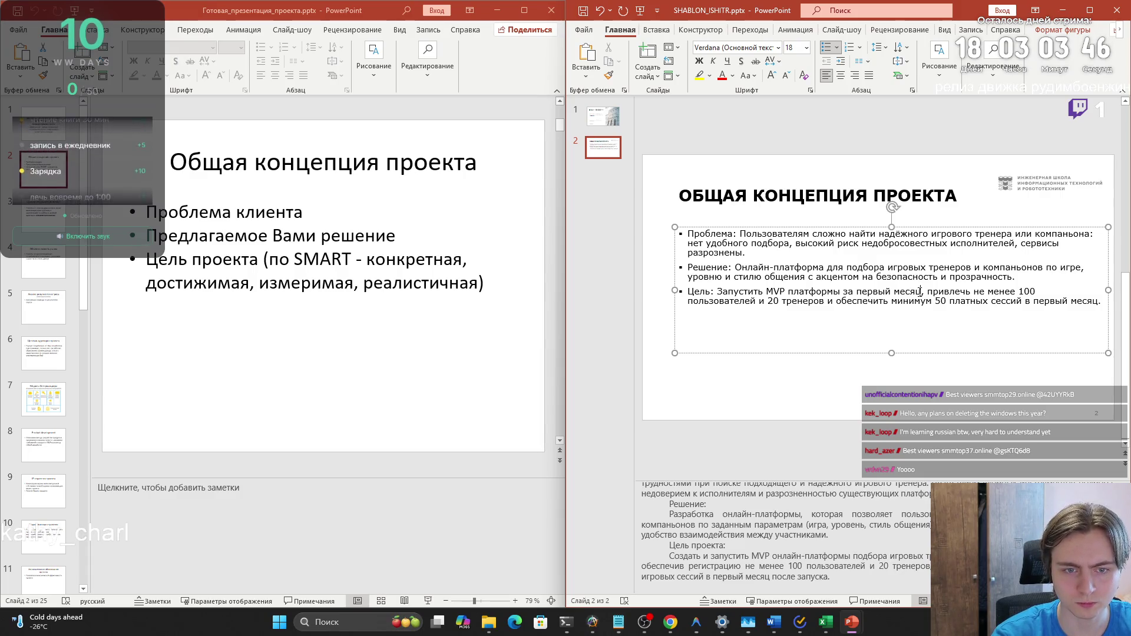
left_click_drag(919, 292, 845, 293)
key("Delete")
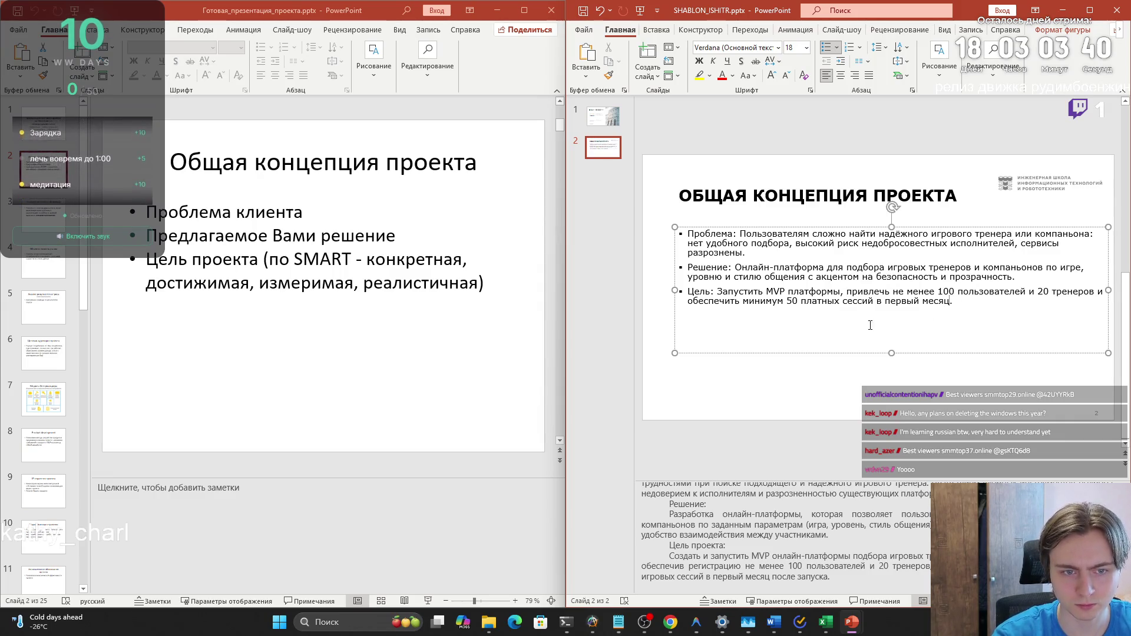
left_click(840, 292)
type("за 4 м")
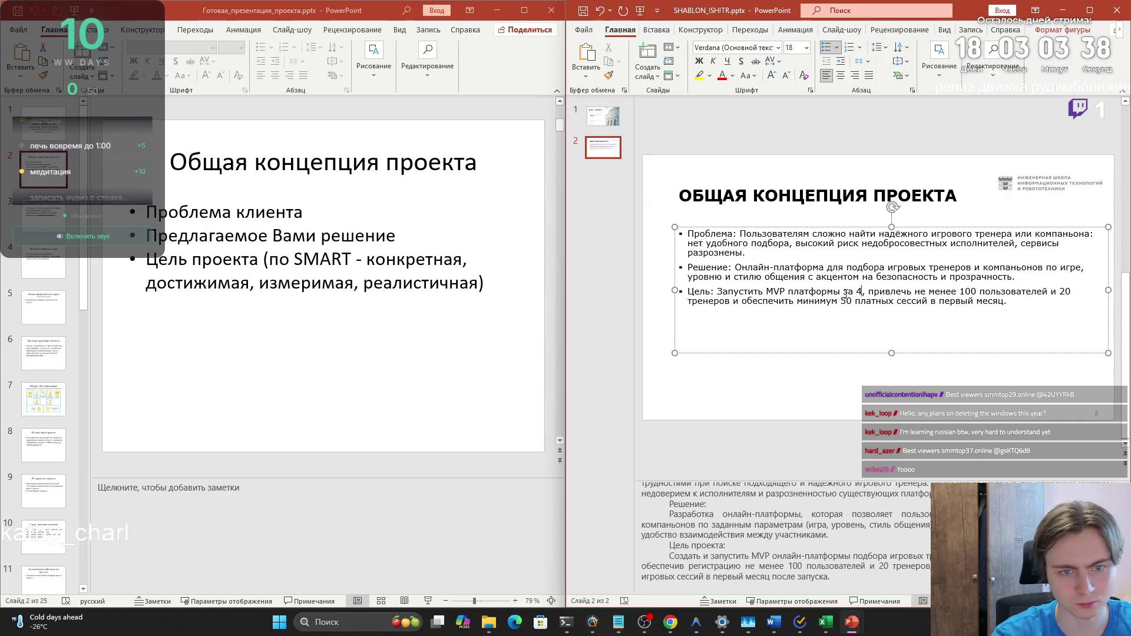
type("есяца")
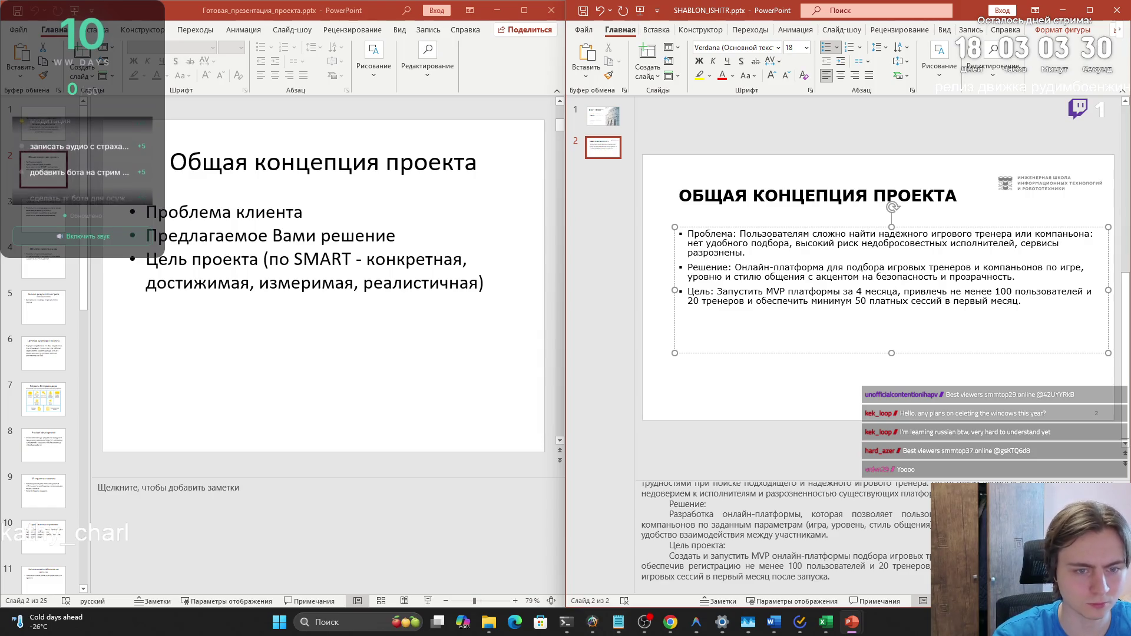
Enlarge the speaker notes area under the concept slide and add a third slide
key("alt+Tab")
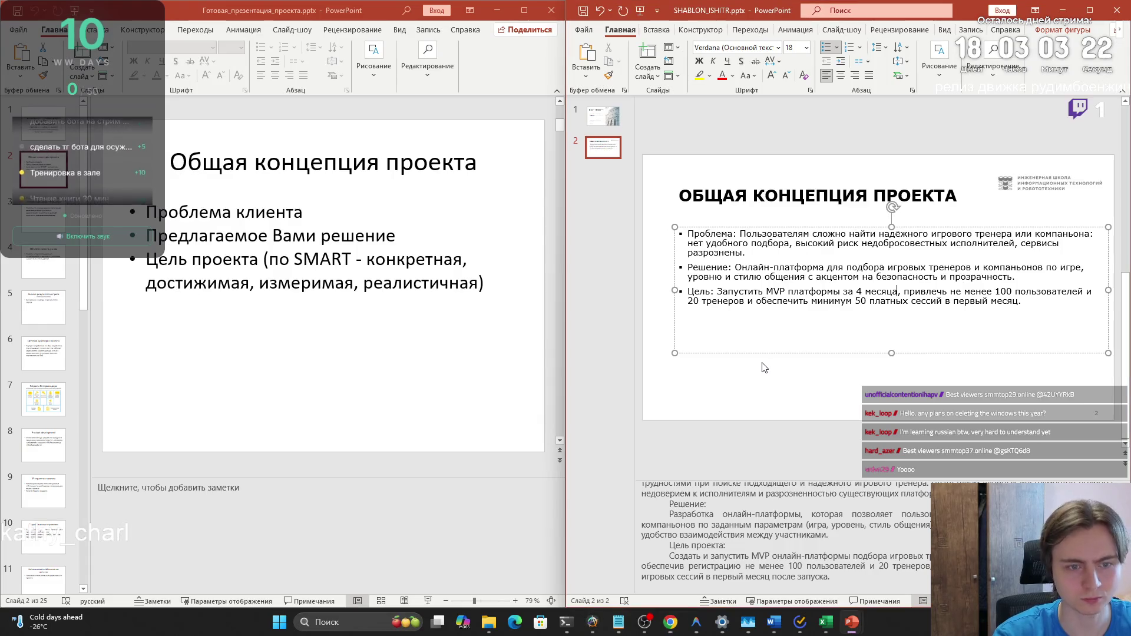
left_click(786, 444)
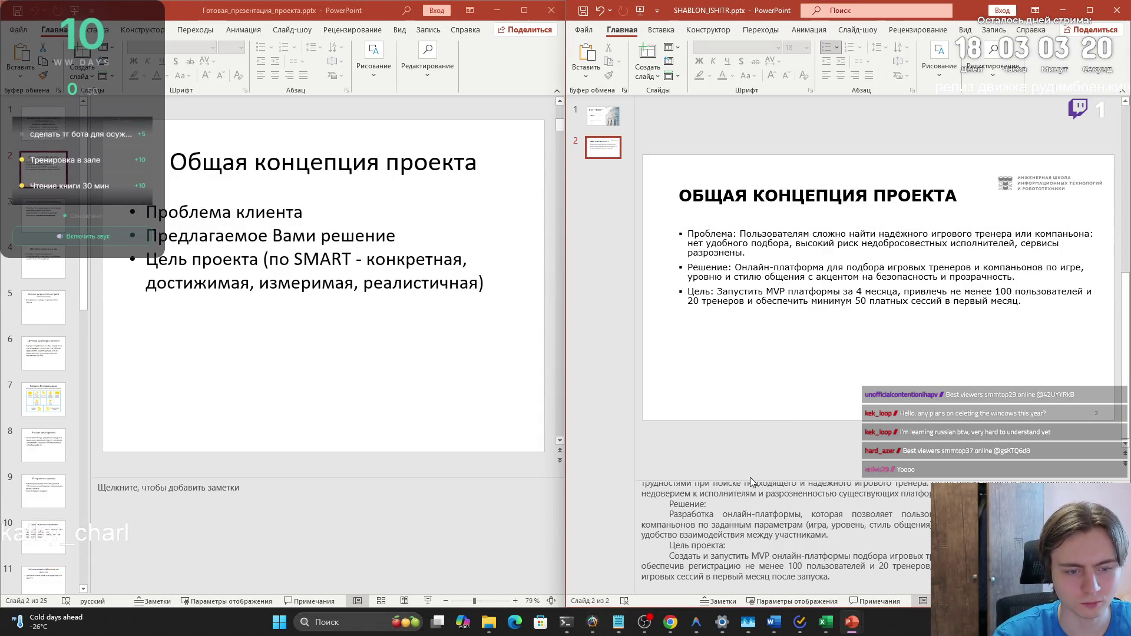
left_click_drag(751, 474, 745, 445)
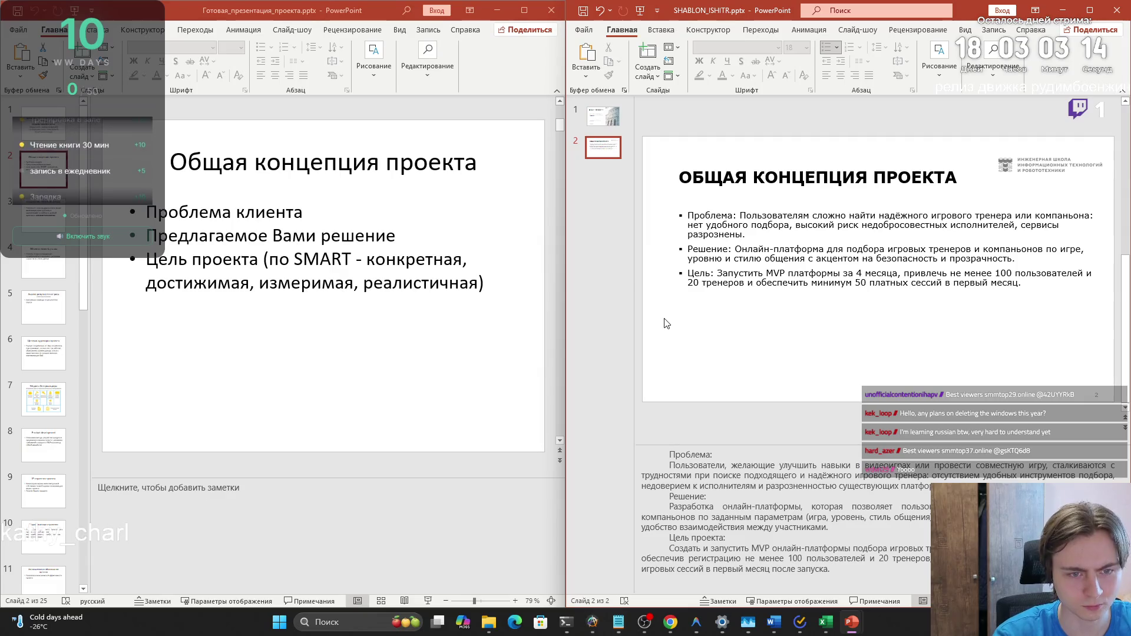
left_click(647, 53)
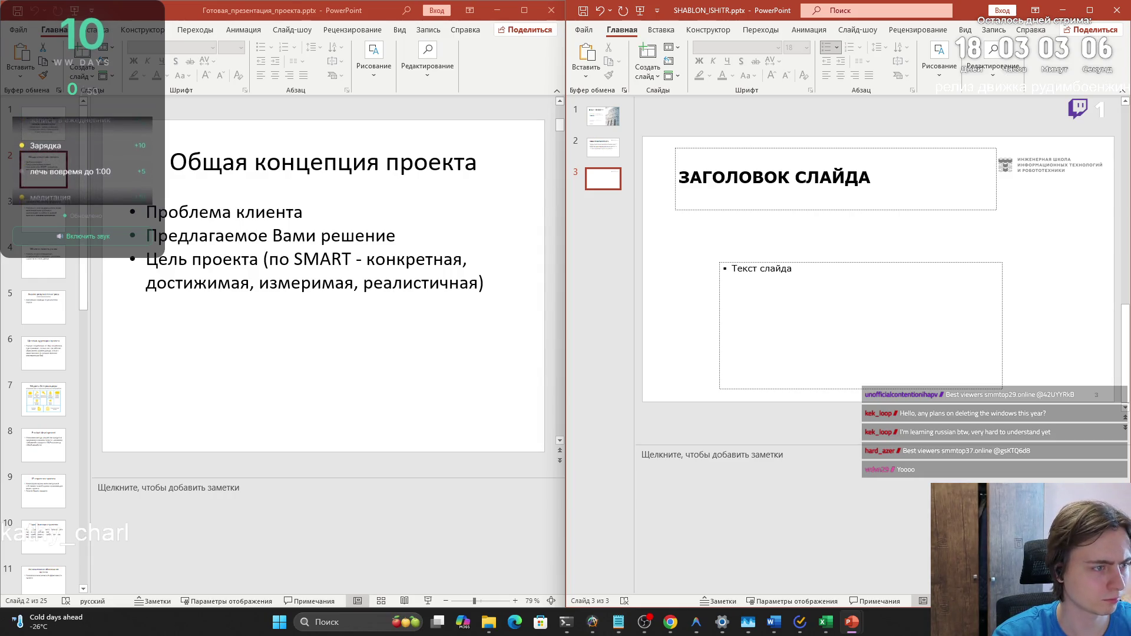
Copy the title СОВРЕМЕННОЕ СОСТОЯНИЕ ОТРАСЛИ from reference slide 3 into the new slide's title
left_click(36, 214)
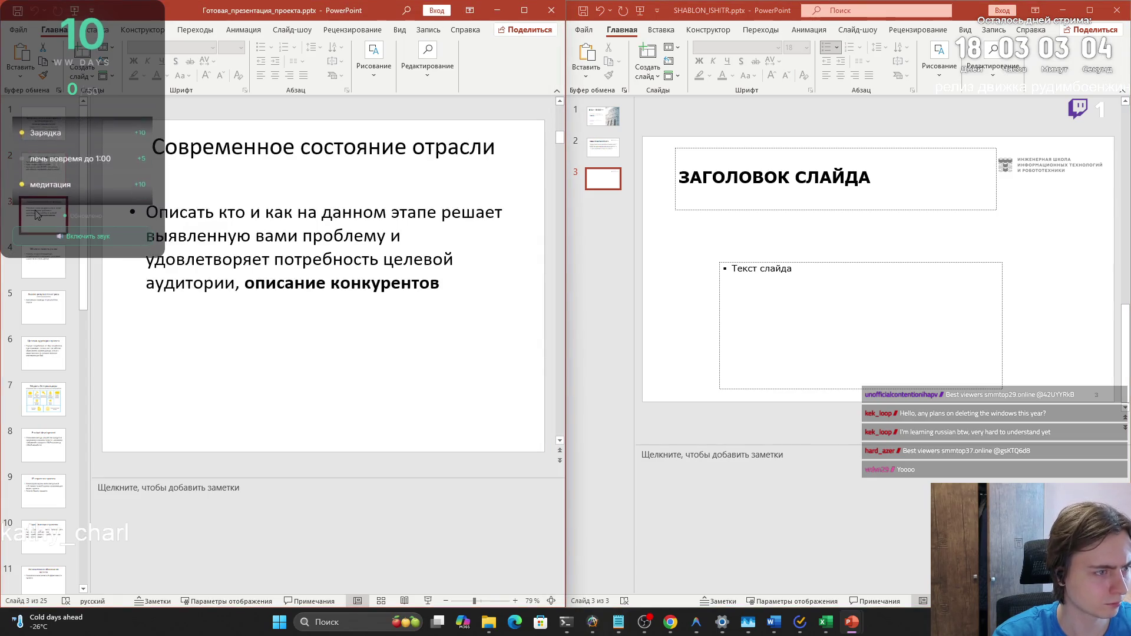
triple_click(225, 150)
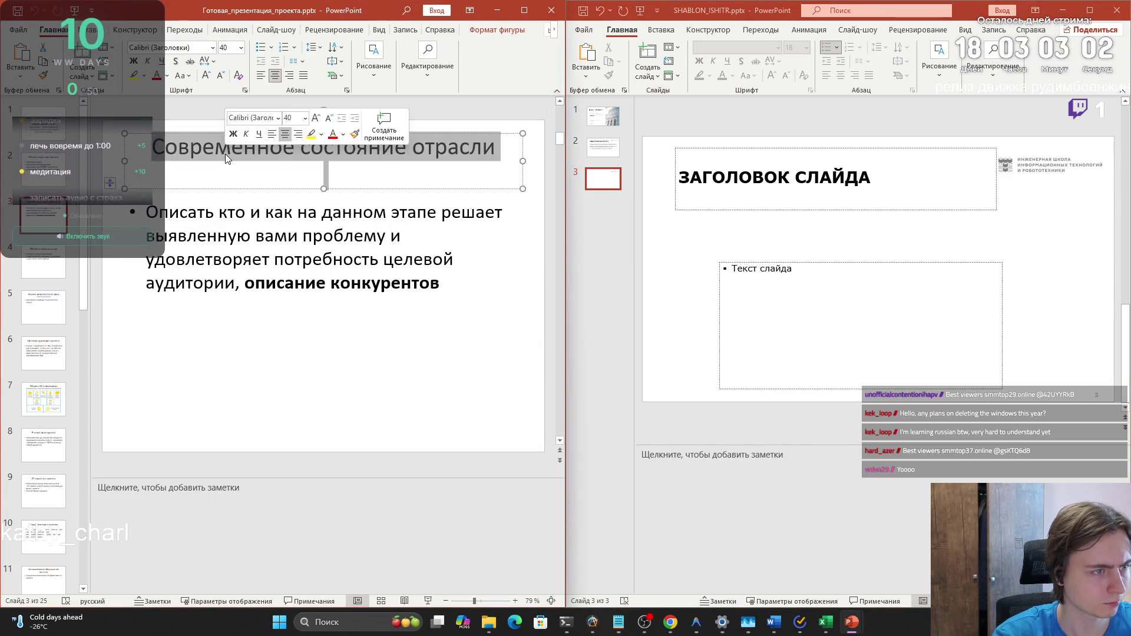
left_click(701, 163)
type("СОВРЕМЕННОЕ СОСТОЯНИЕ ОТРАСЛИ")
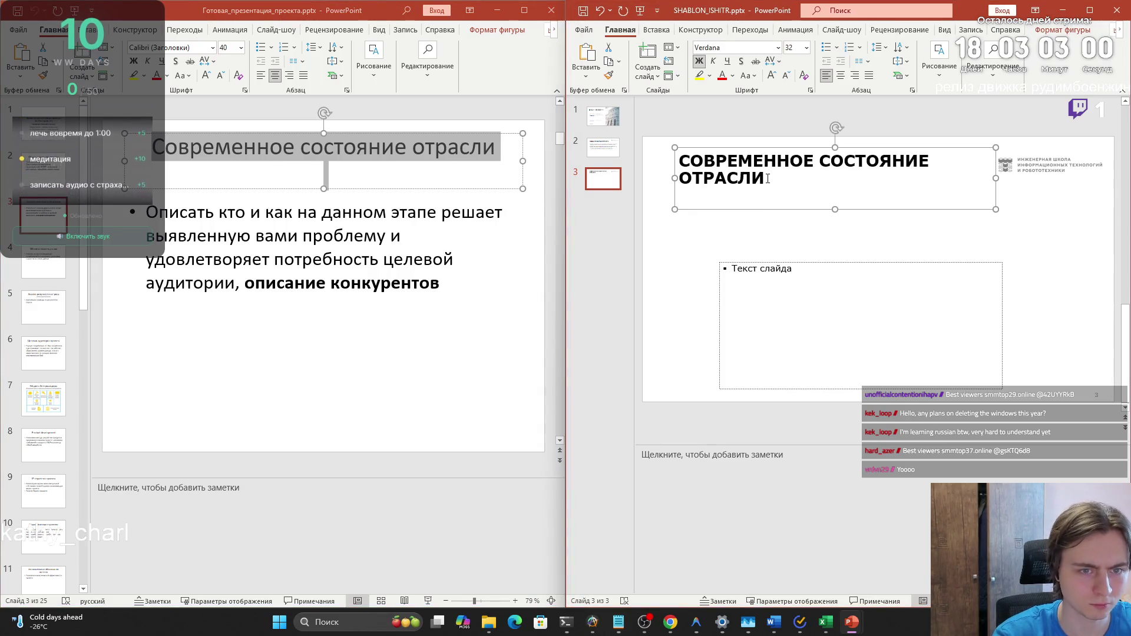
left_click(772, 257)
left_click(753, 293)
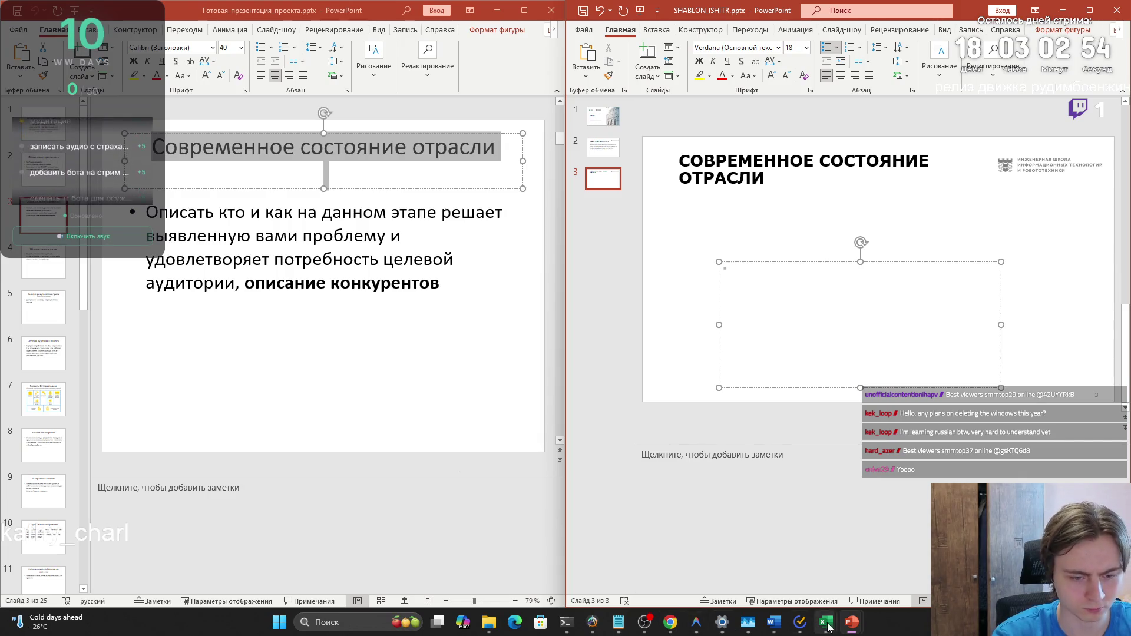
mouse_move(828, 626)
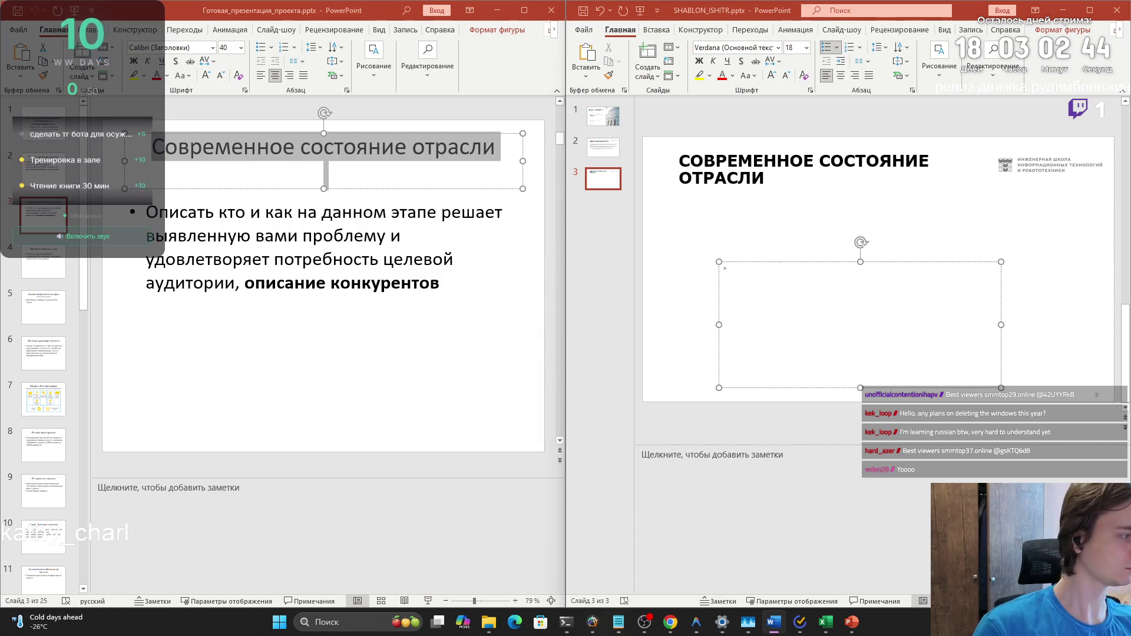
left_click(48, 262)
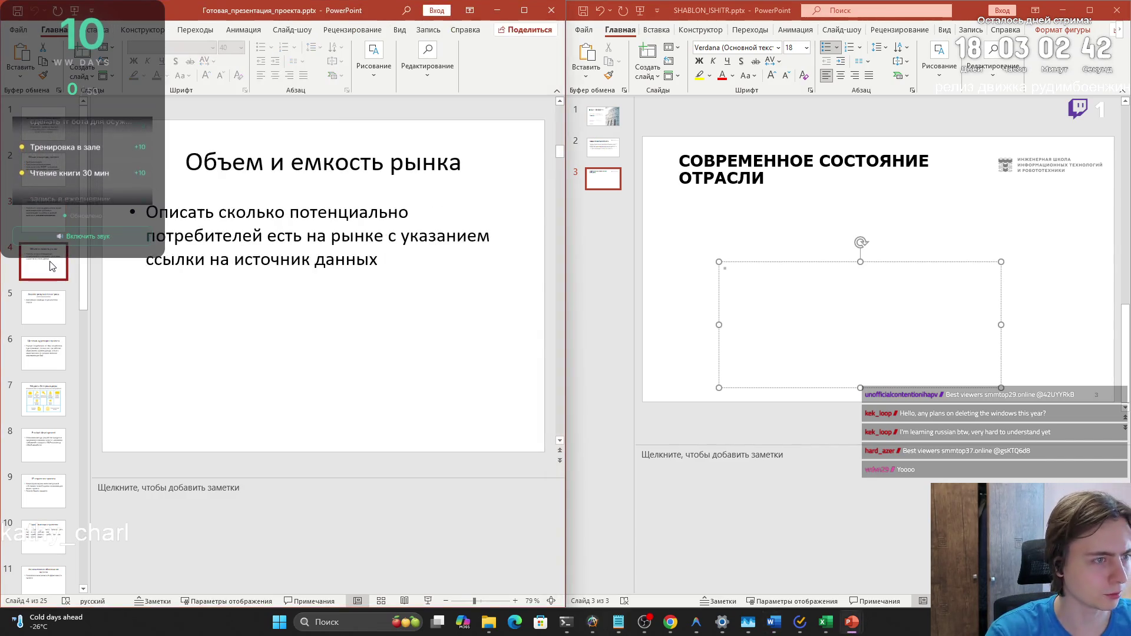
Return to reference slide 3, then minimize all windows with Win+D
left_click(46, 228)
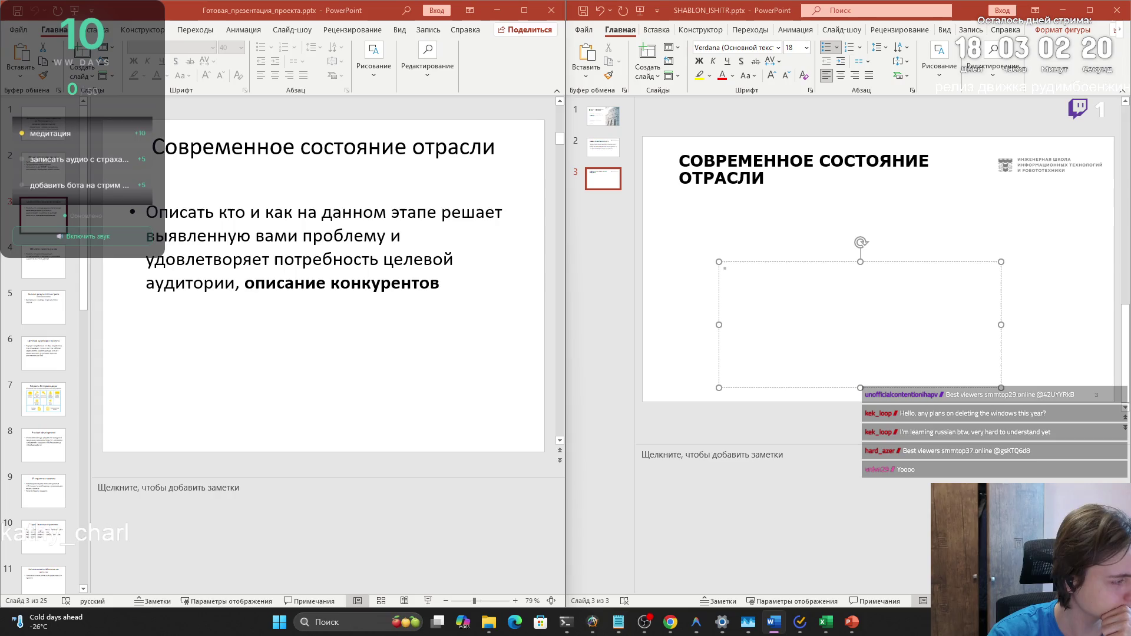
key("super+d")
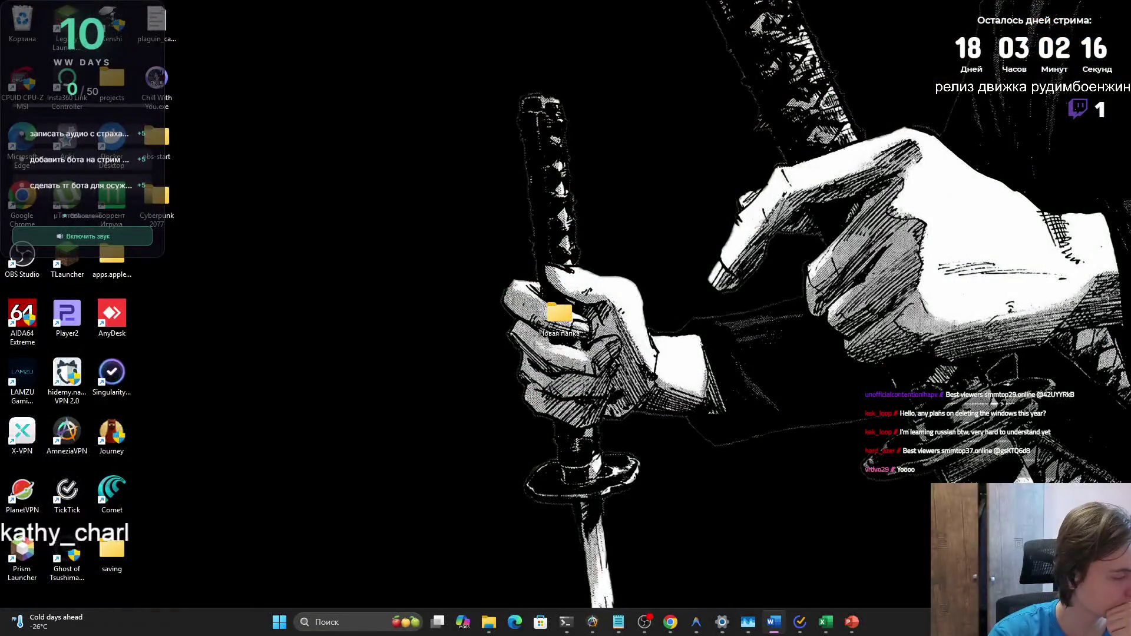
Restore the windows and review the competitor descriptions in the Excel workbook
key("super+d")
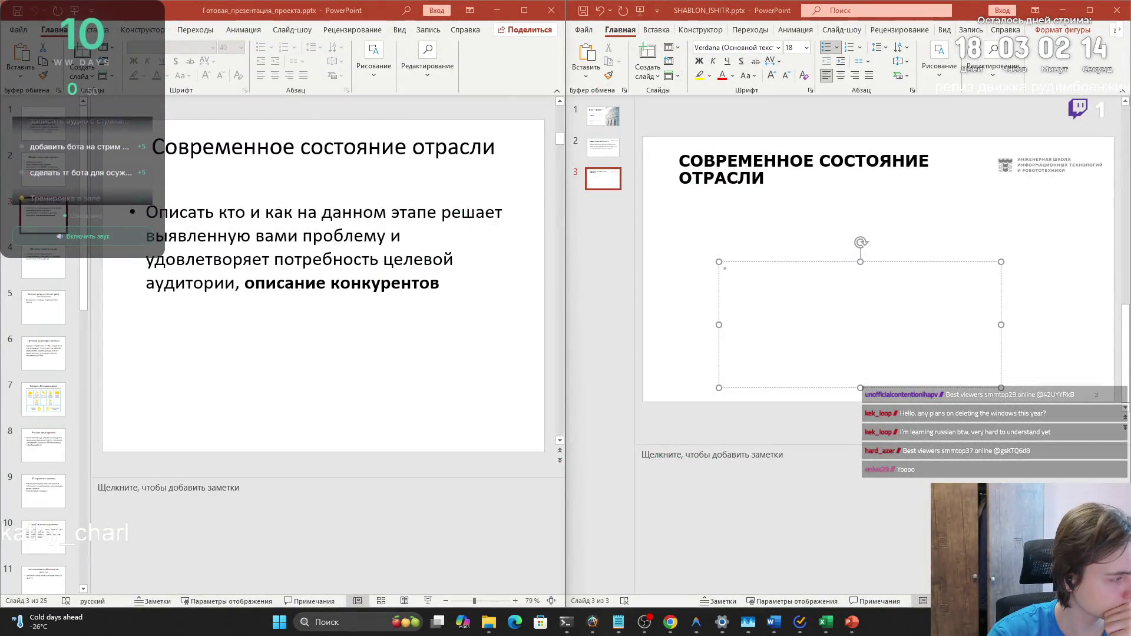
key("alt+Tab")
scroll(410, 477, "down", 5)
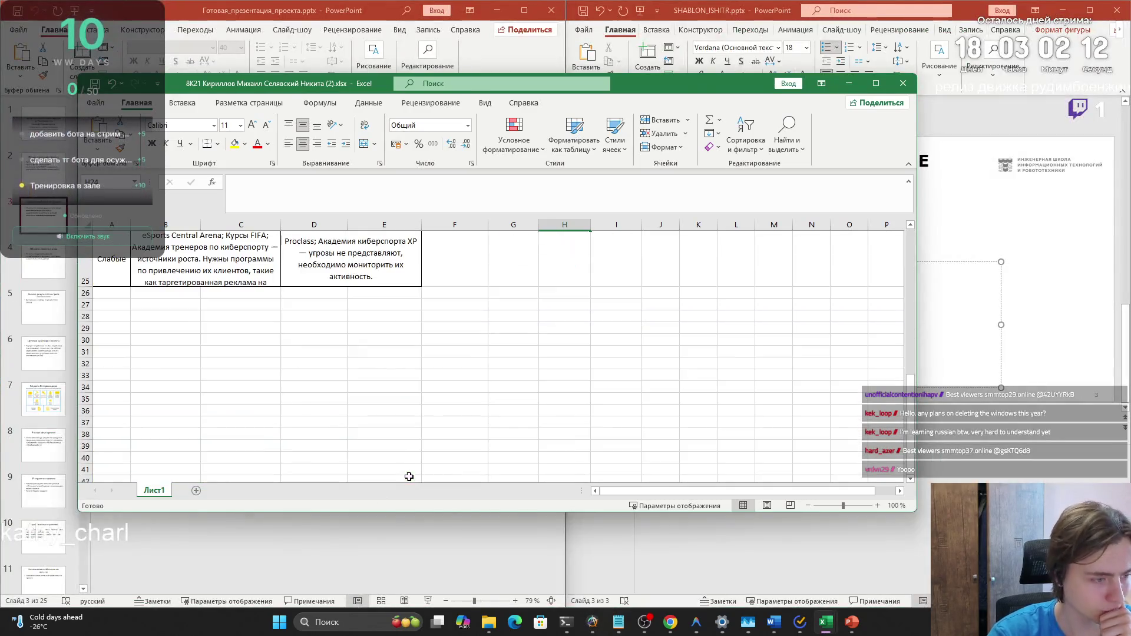
left_click(244, 305)
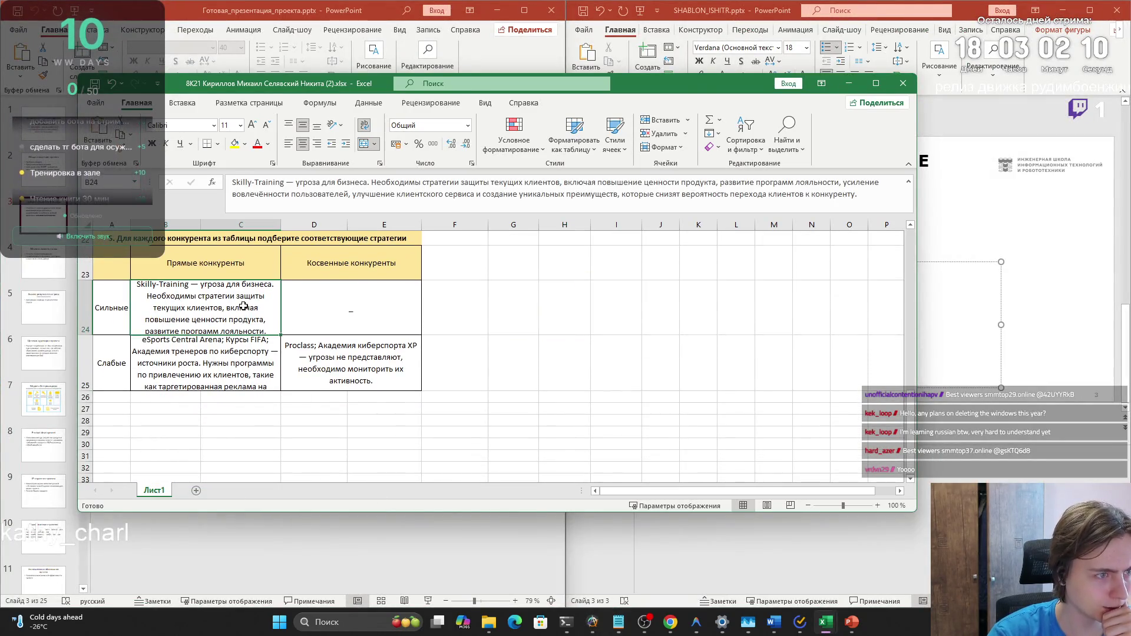
left_click(255, 357)
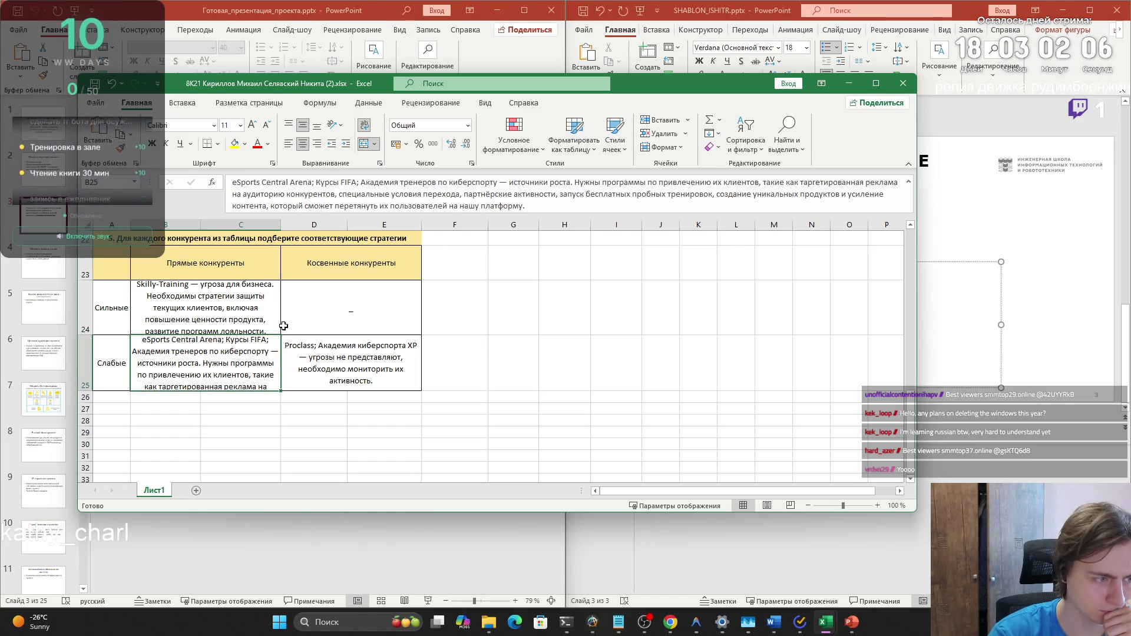
scroll(297, 331, "up", 7)
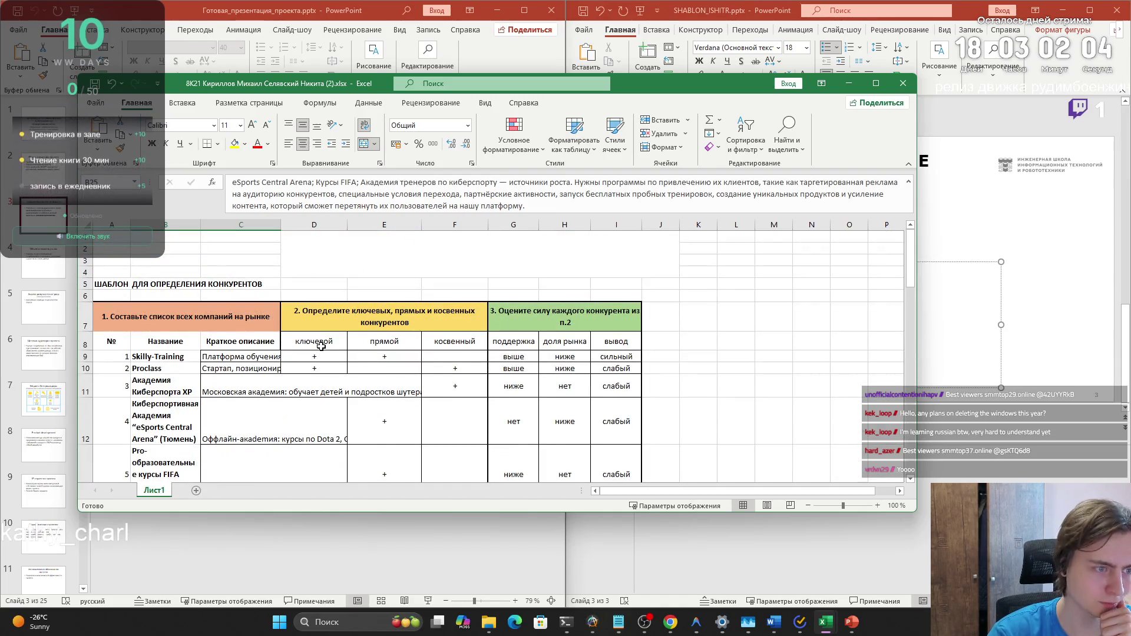
scroll(323, 345, "down", 2)
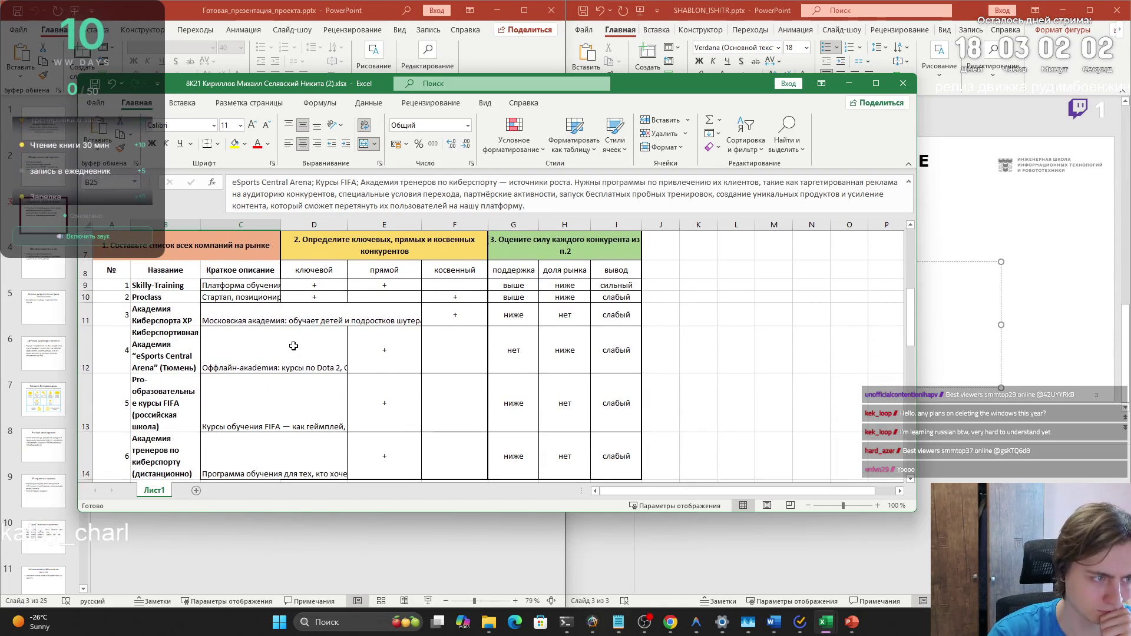
left_click(263, 317)
left_click(285, 352)
left_click(235, 407)
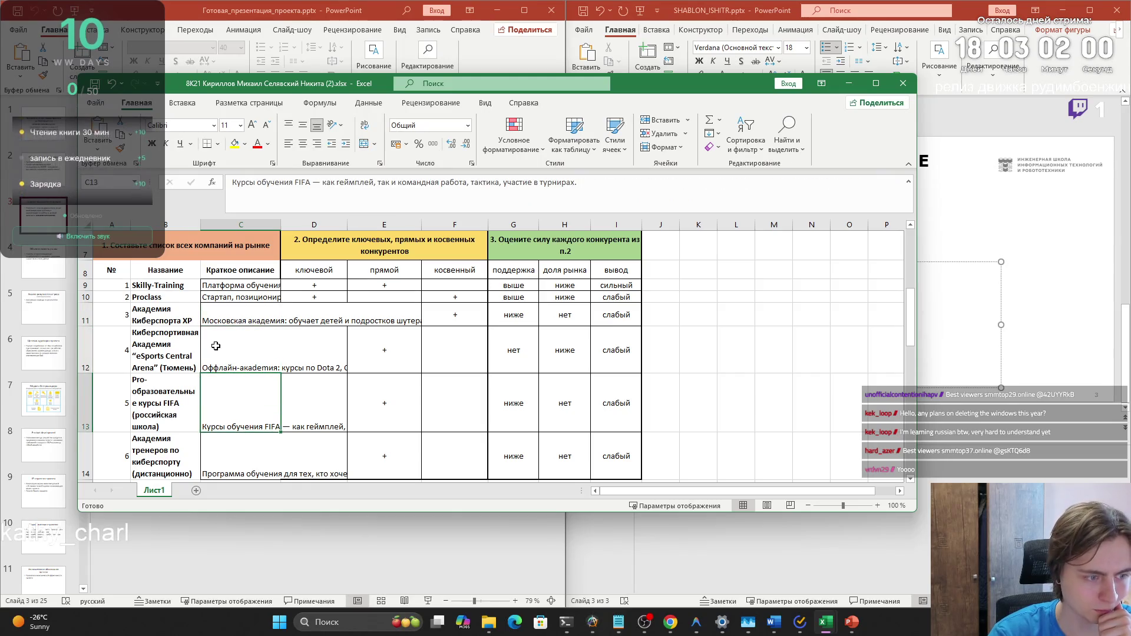
Select and copy the six competitor rows A9:I14
left_click(120, 286)
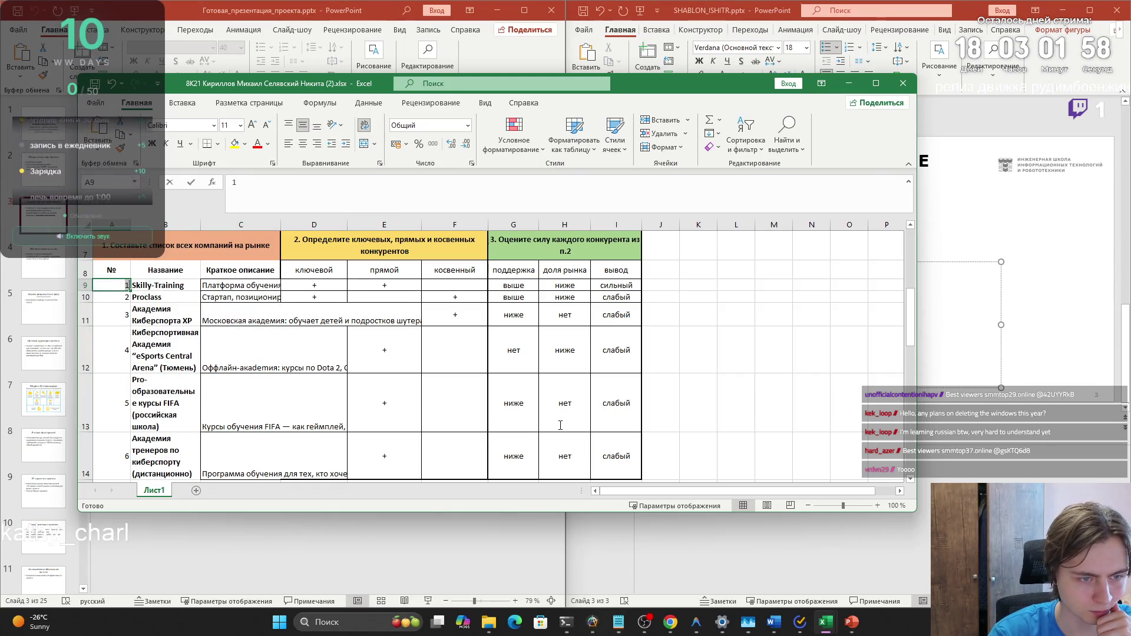
double_click(123, 285)
left_click(613, 457)
mouse_move(613, 457)
left_mouse_down()
mouse_move(137, 277)
mouse_move(115, 286)
left_mouse_up()
key("ctrl+c")
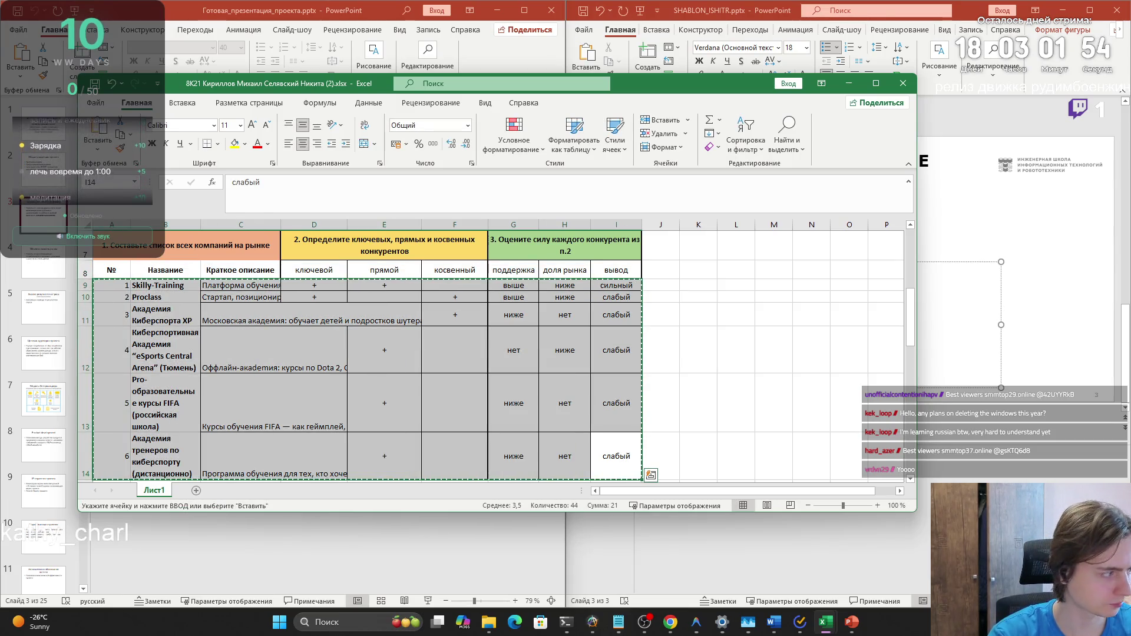
left_click(774, 622)
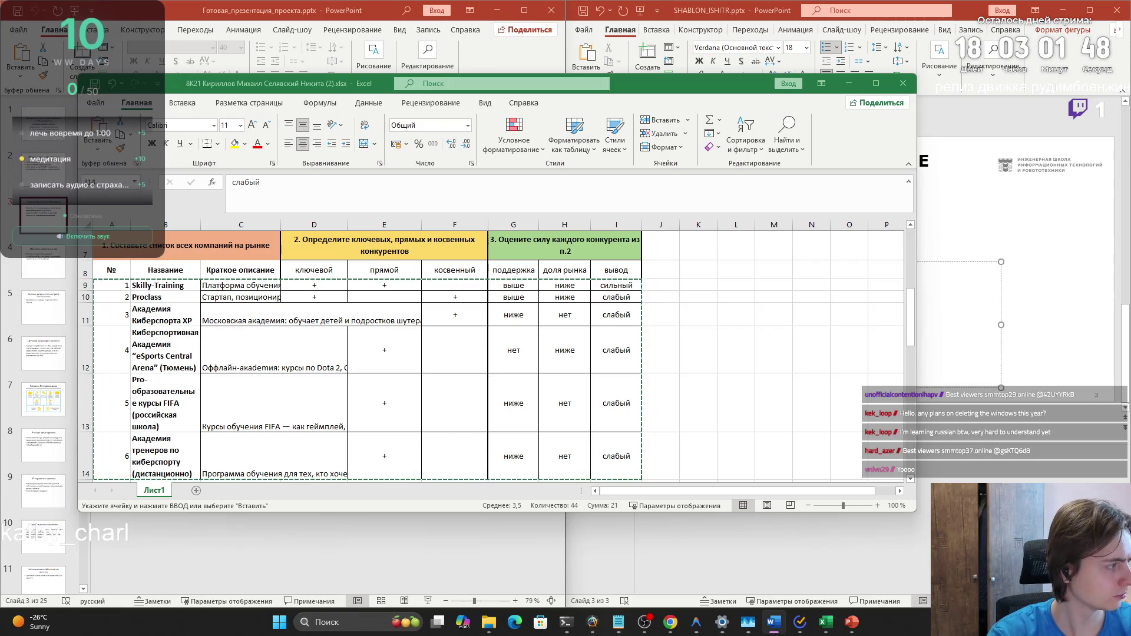
key("alt+Tab")
key("alt+Tab")
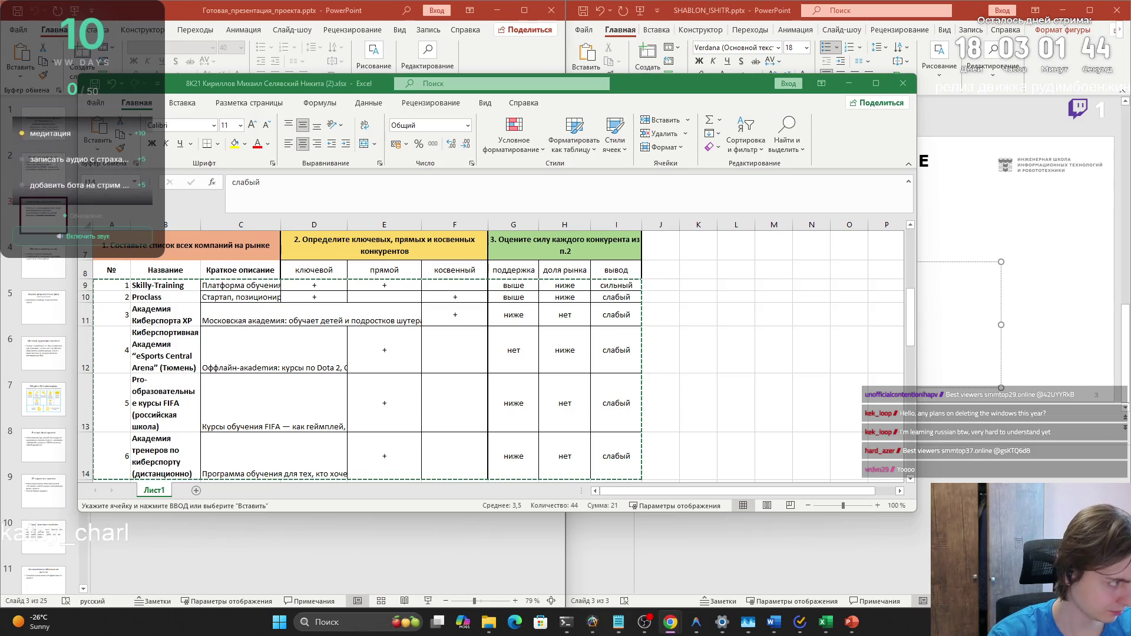
key("alt+Tab")
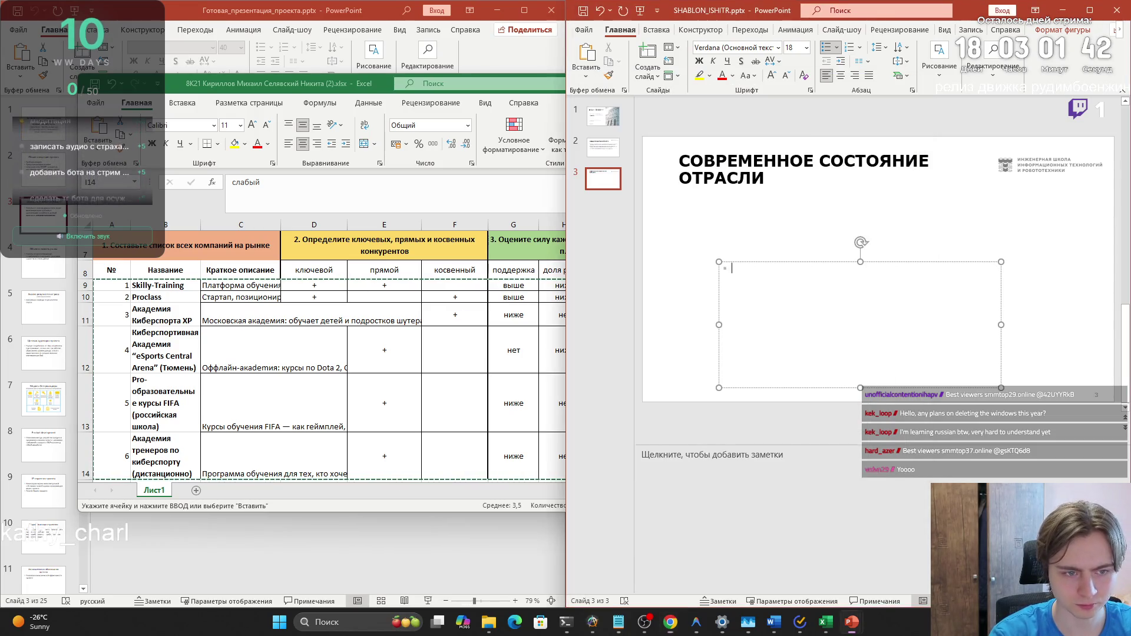
Select all bullet text on the finished presentation's slide 3 'Современное состояние отрасли'
key("alt+Tab")
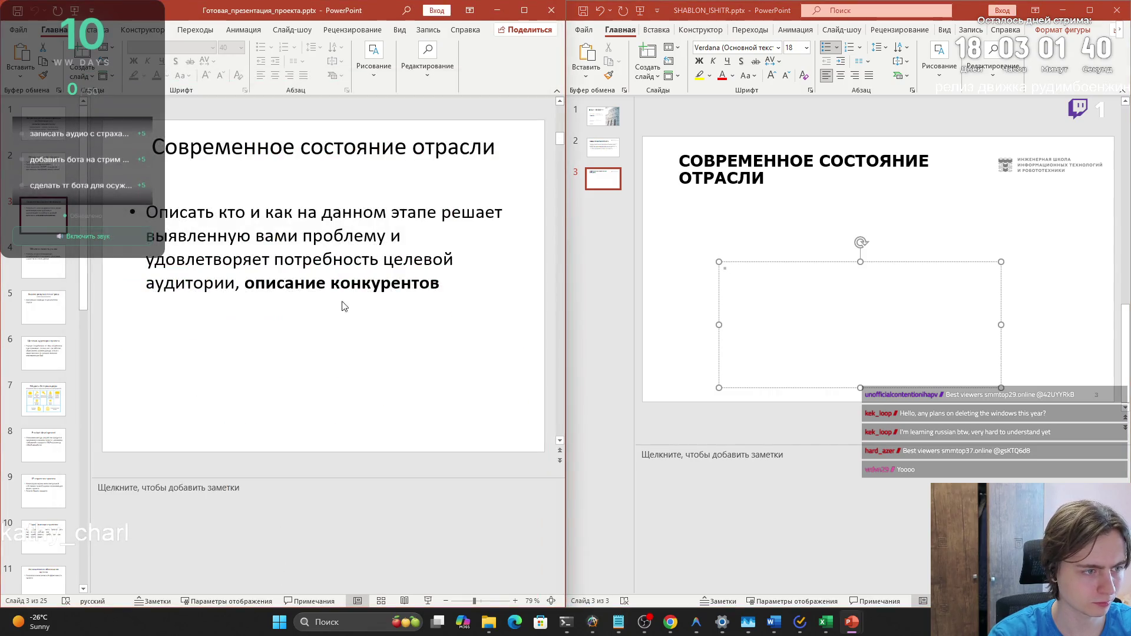
left_click(419, 284)
left_click_drag(432, 285, 168, 212)
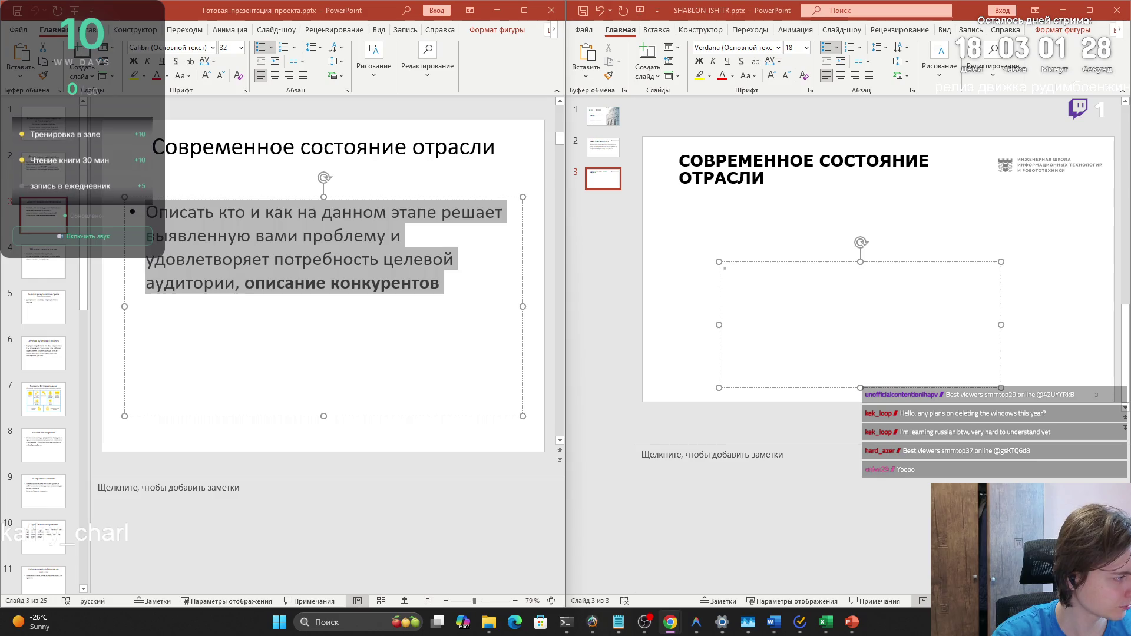
key("alt+Tab")
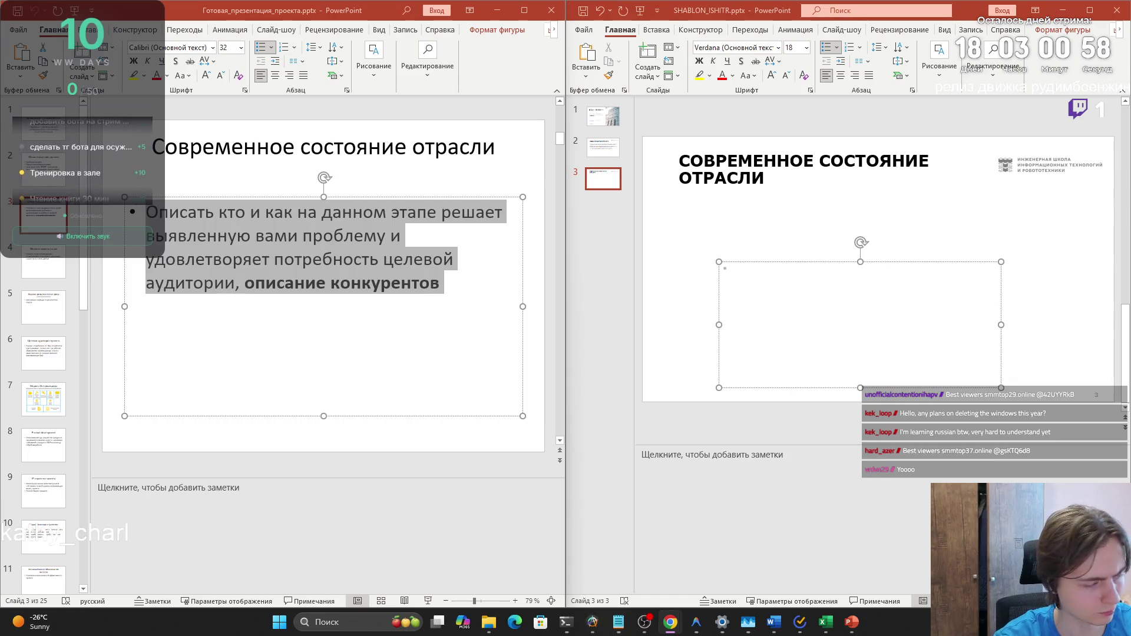
key("alt+Tab")
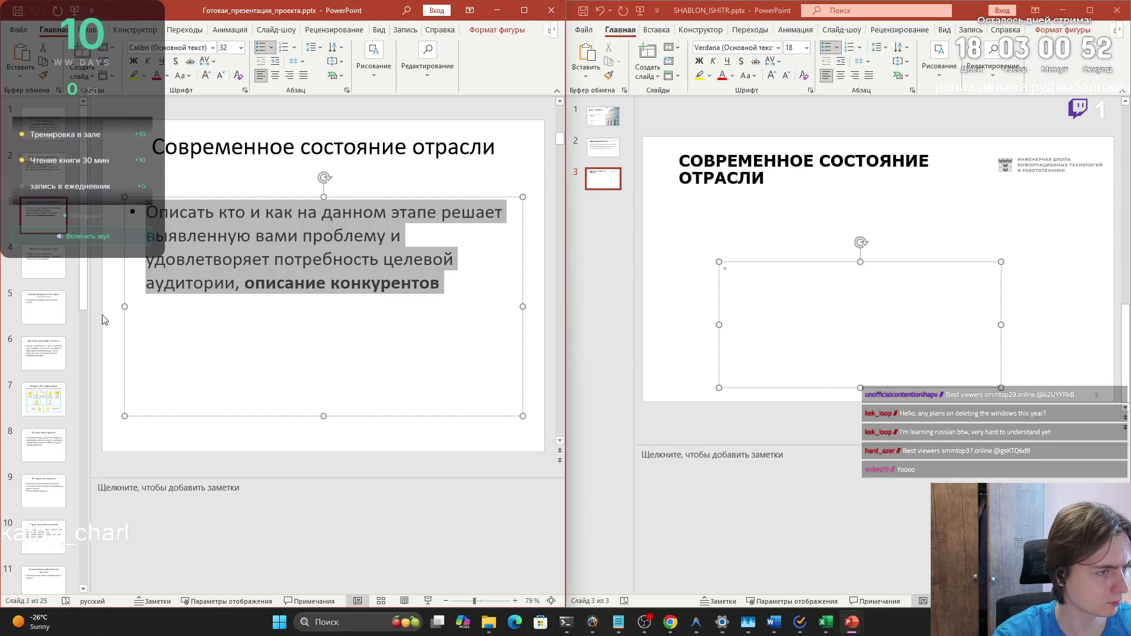
key("alt+Tab")
key("Tab")
key("Tab")
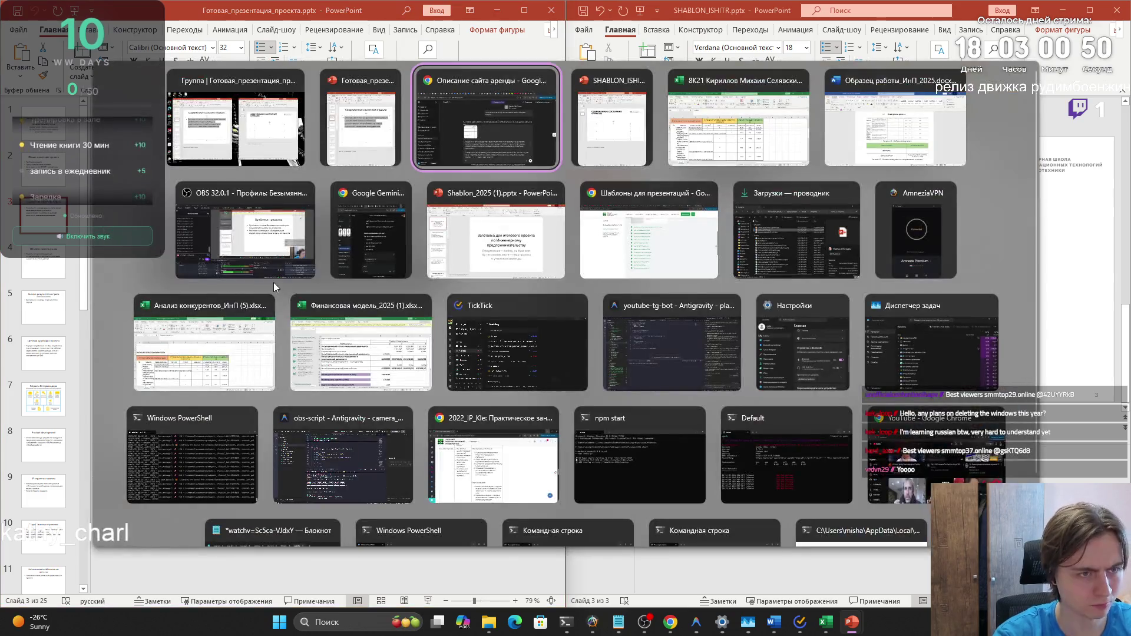
Copy the competitor matrix A18:E20
scroll(586, 336, "down", 8)
scroll(587, 335, "up", 4)
key("alt")
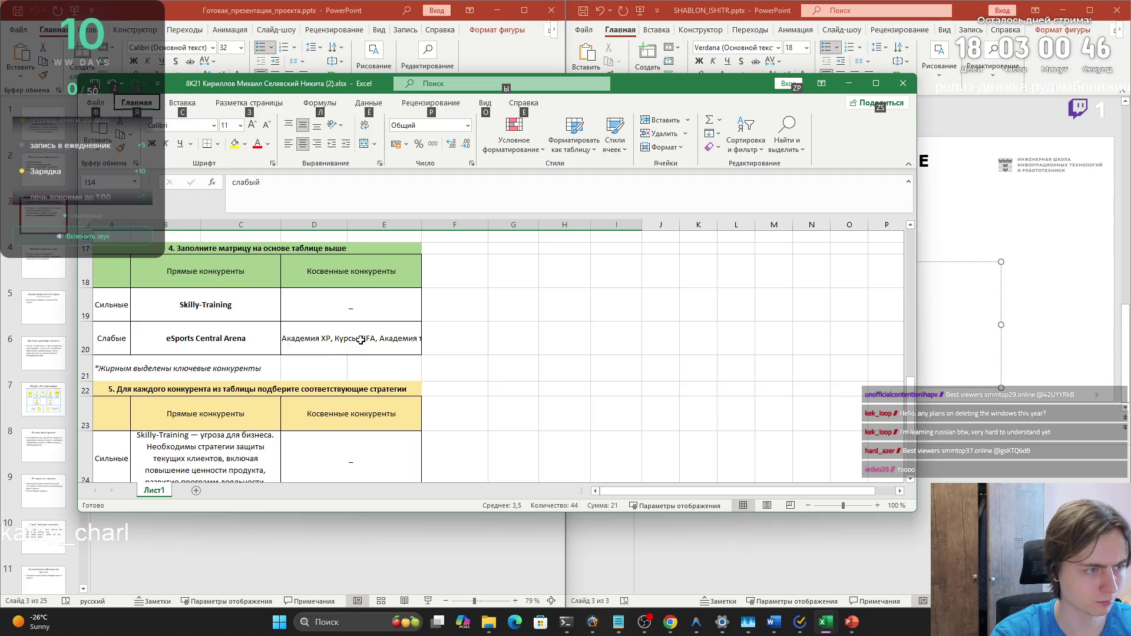
mouse_move(357, 339)
left_mouse_down()
mouse_move(249, 331)
mouse_move(106, 271)
left_mouse_up()
key("ctrl+c")
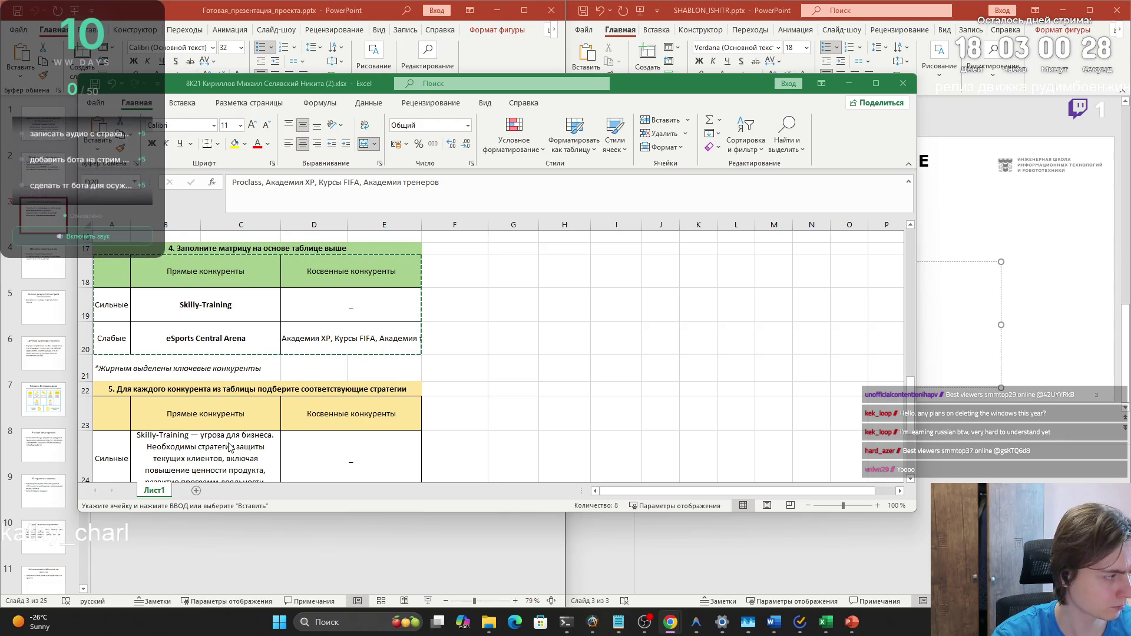
Copy the strong/weak competitor strategies table A23:E25
scroll(312, 429, "down", 1)
left_click_drag(103, 357, 356, 448)
scroll(353, 439, "down", 1)
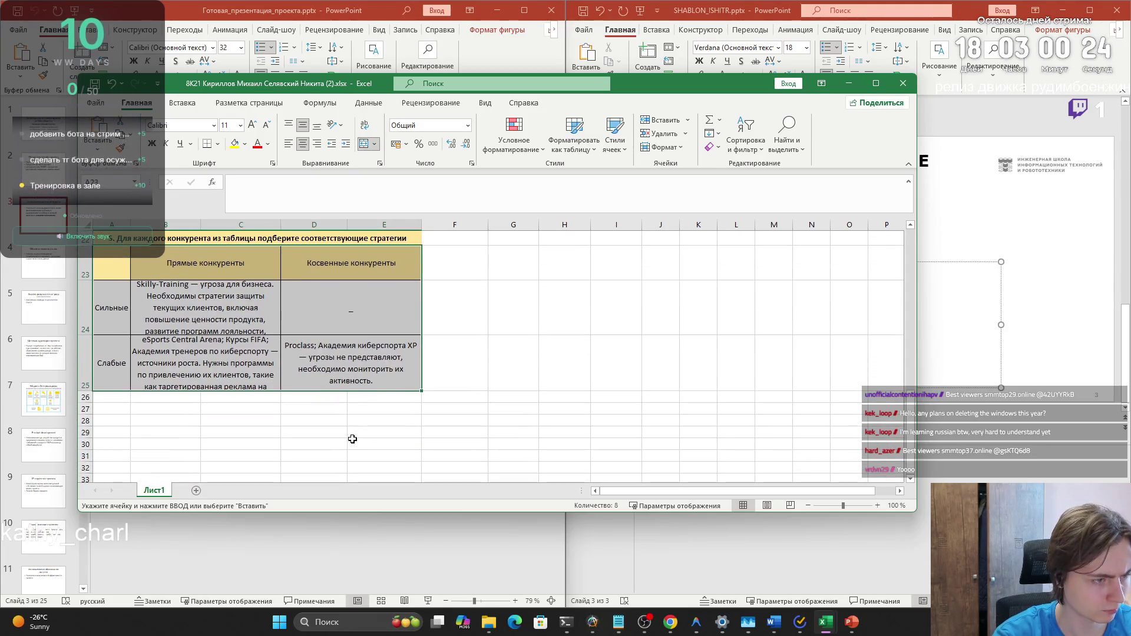
key("ctrl+c")
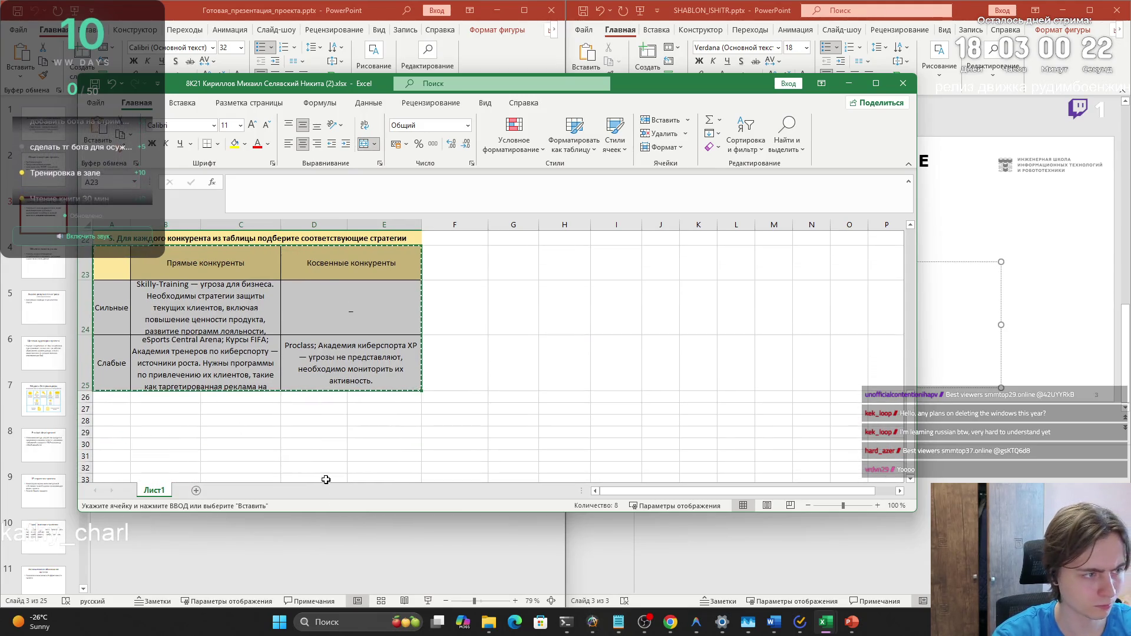
left_click(328, 539)
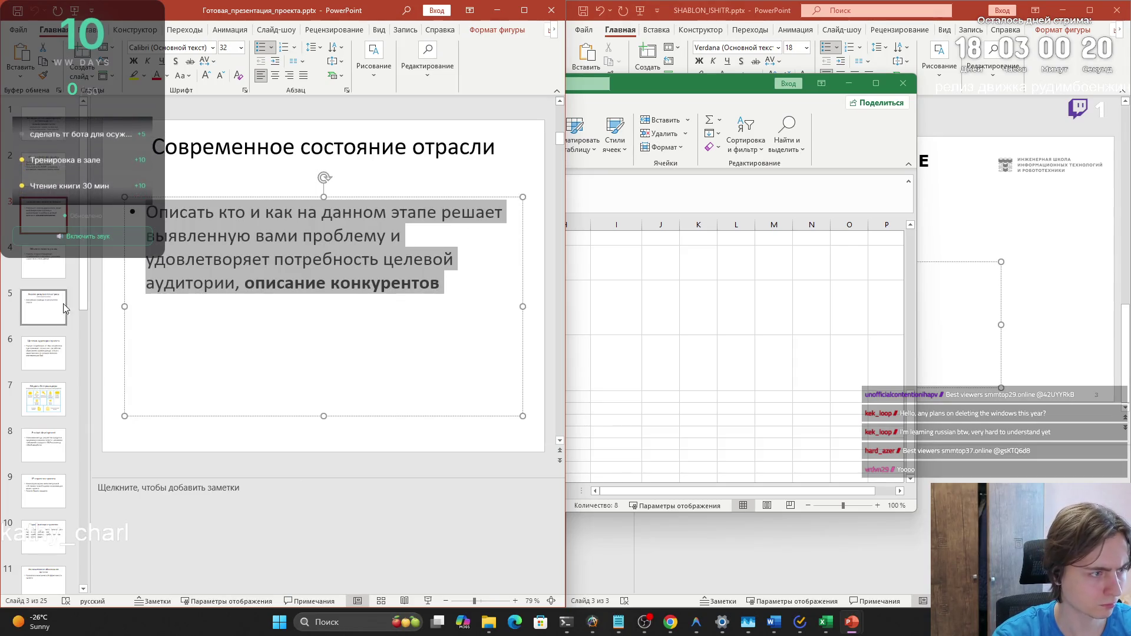
Look over slides 4 and 5 of the finished deck, then return to slide 3
left_click(44, 262)
left_click(44, 307)
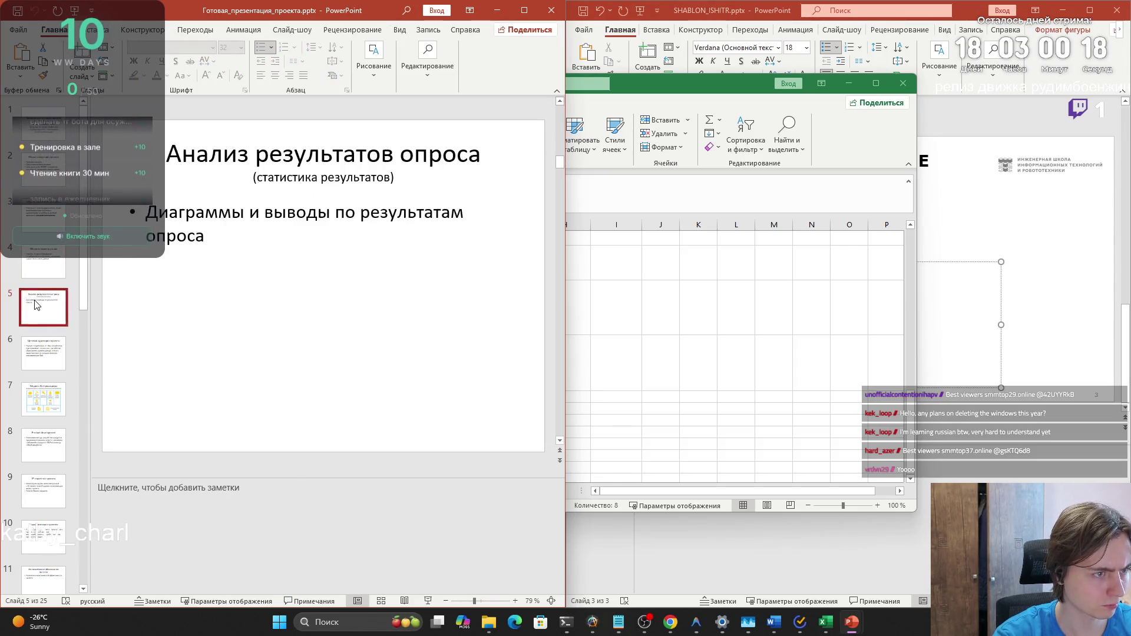
left_click(43, 264)
left_click(47, 217)
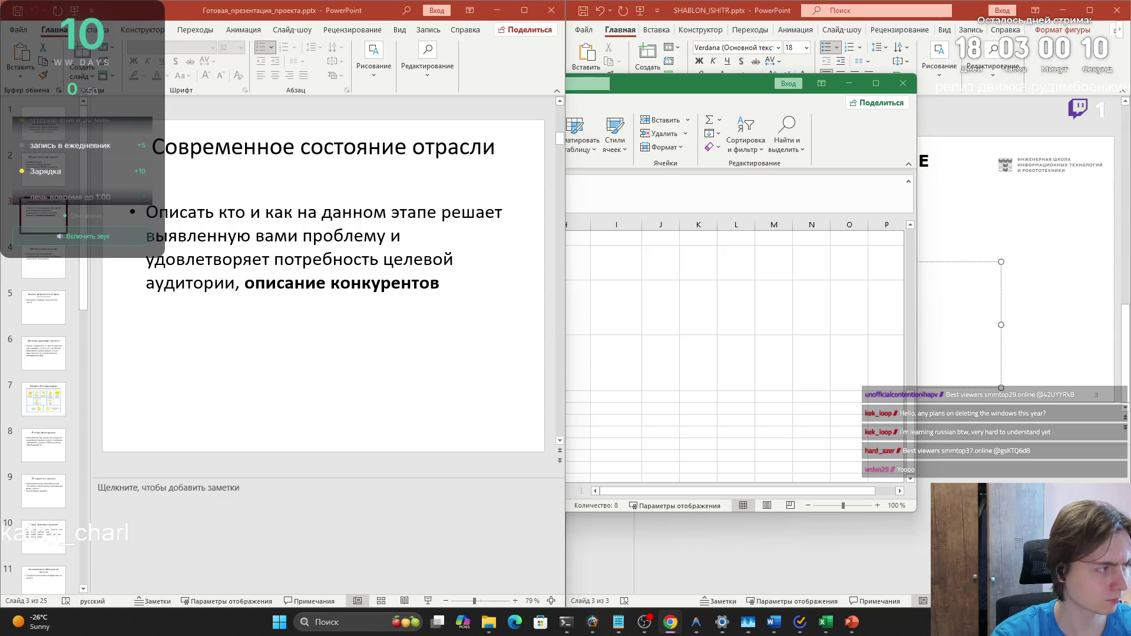
Minimize Excel and select the template's empty text box and slide 3's body text box
left_click(846, 88)
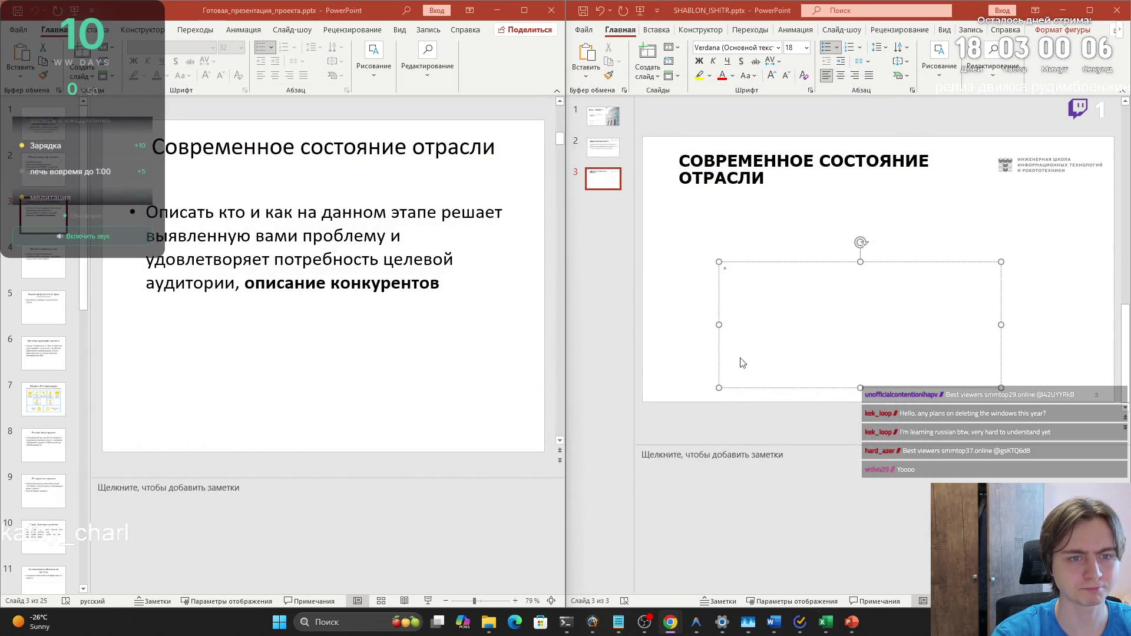
left_click(730, 268)
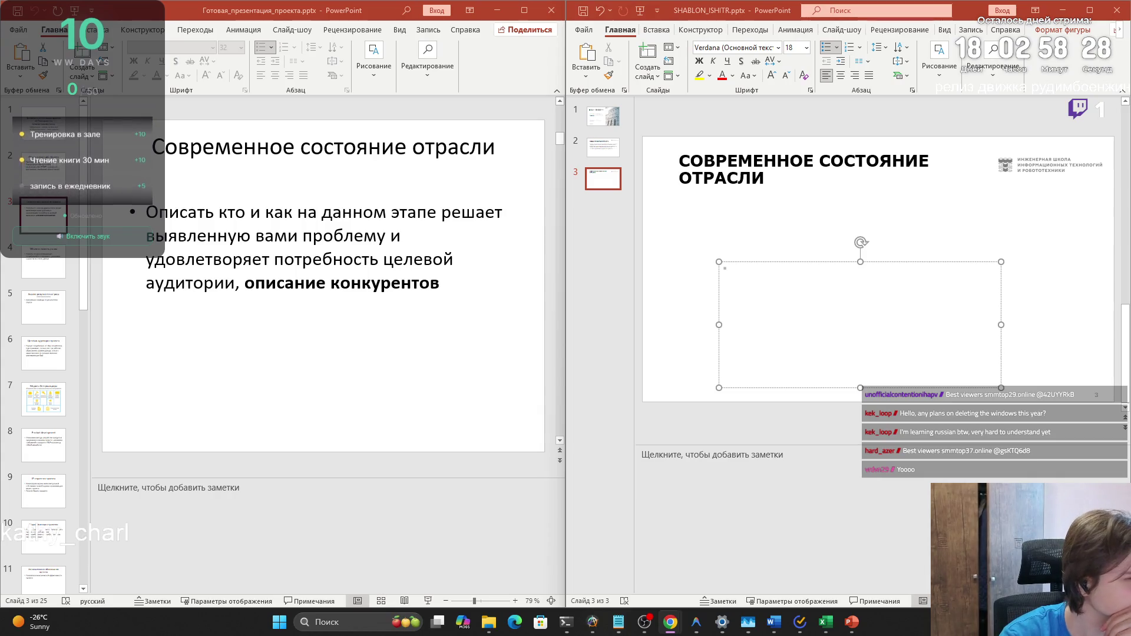
left_click(167, 222)
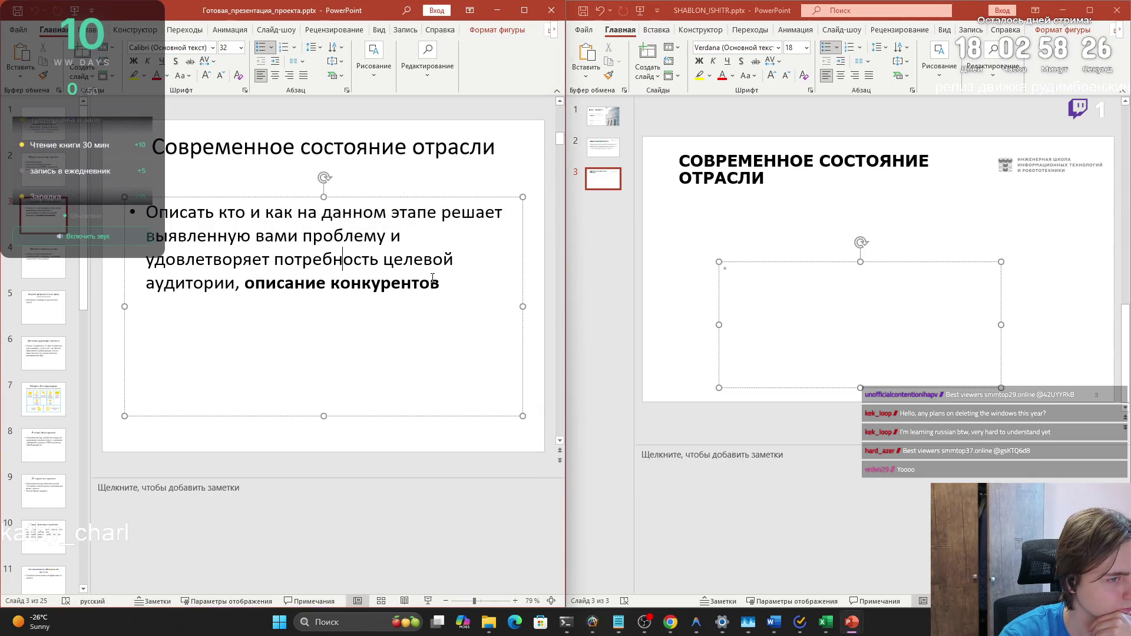
Replace slide 3's old bullet text with the four pasted market-segment lines
key("ctrl+a")
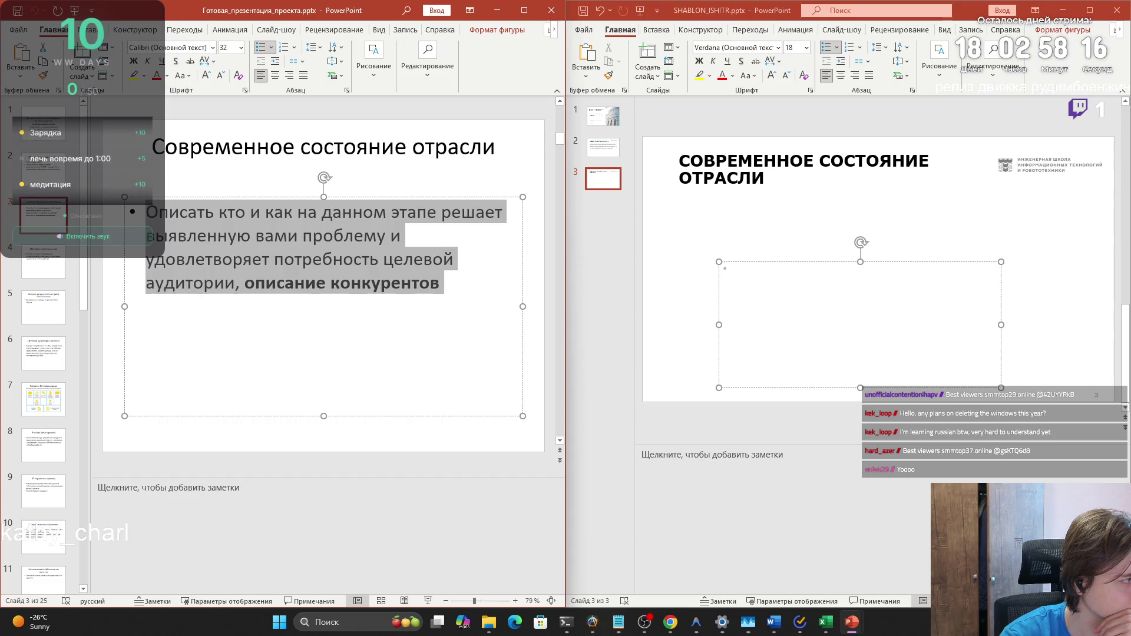
key("alt+Tab")
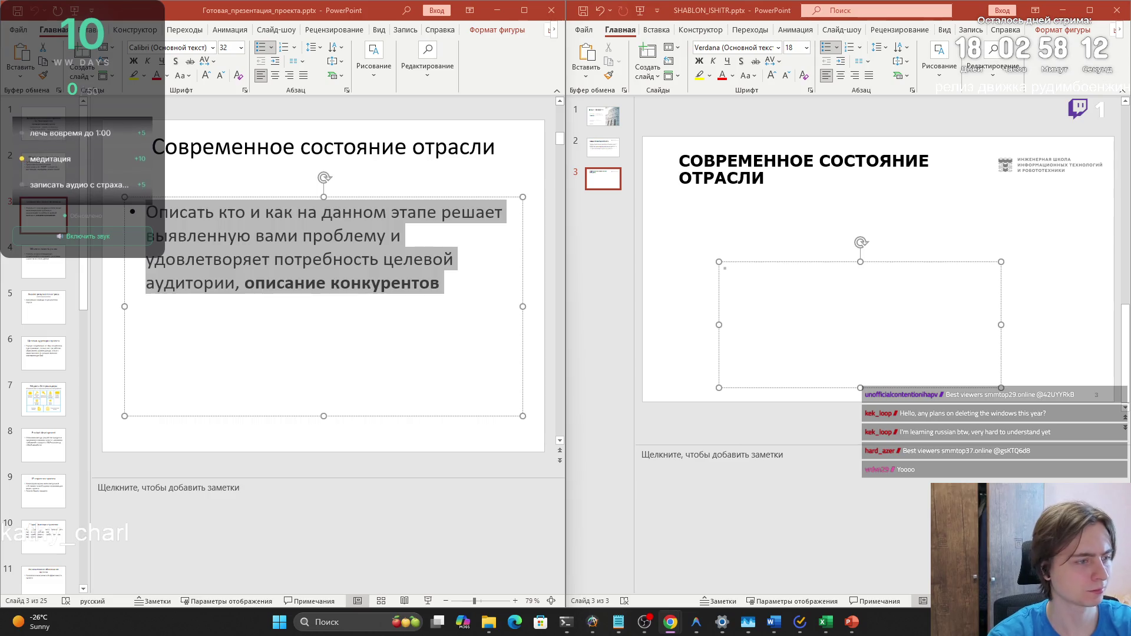
left_click(371, 364)
key("ctrl+a")
key("Delete")
key("ctrl+v")
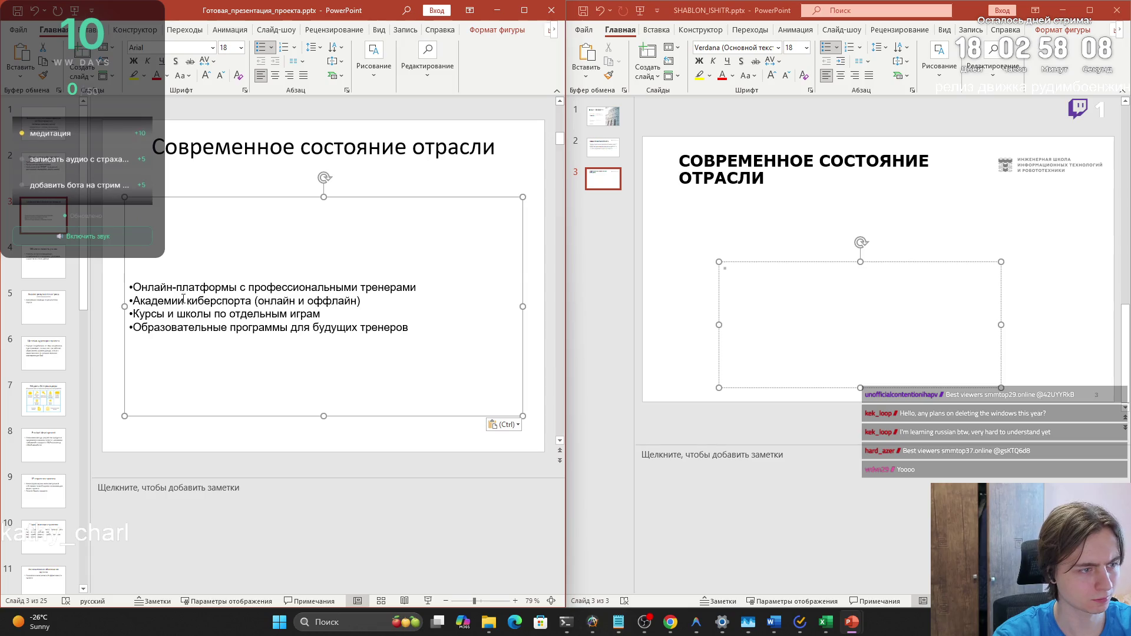
Delete the stray bullet marks so the four competitor lines read as plain lines
left_click(137, 271)
left_click(133, 284)
key("ctrl")
key("Escape")
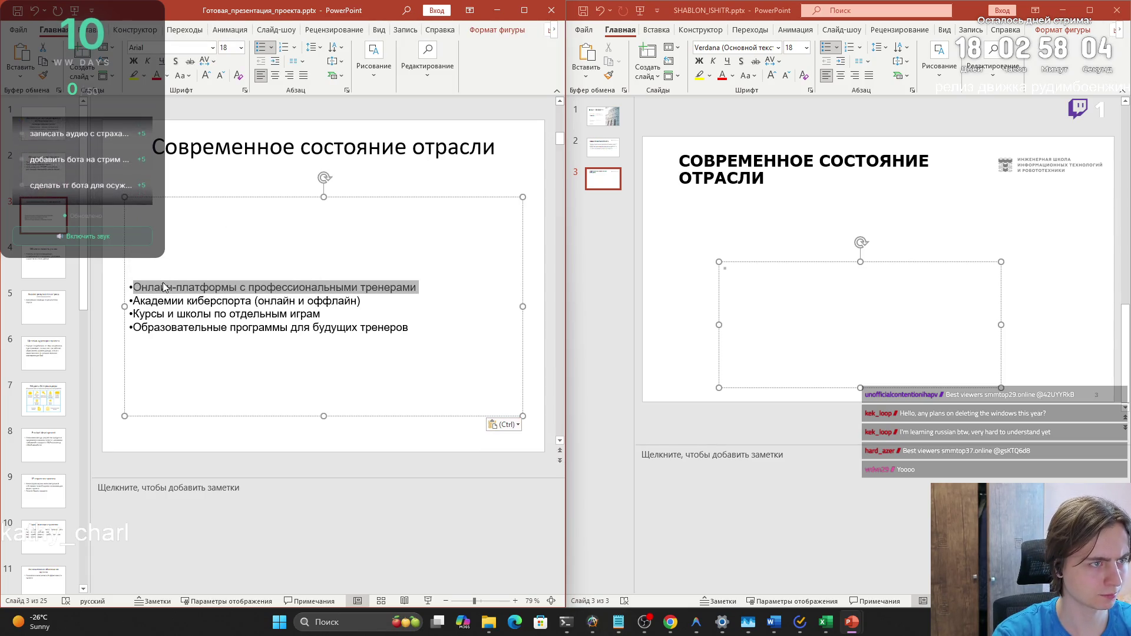
left_click(134, 288)
key("BackSpace")
key("Down")
key("Delete")
key("Down")
key("Delete")
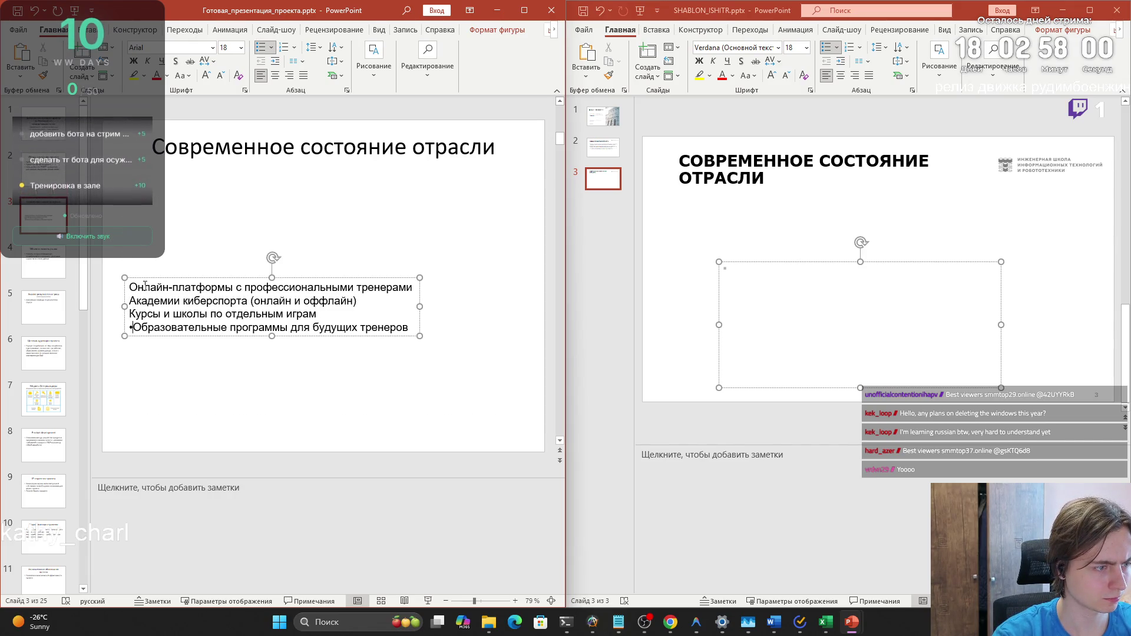
key("Down")
key("Delete")
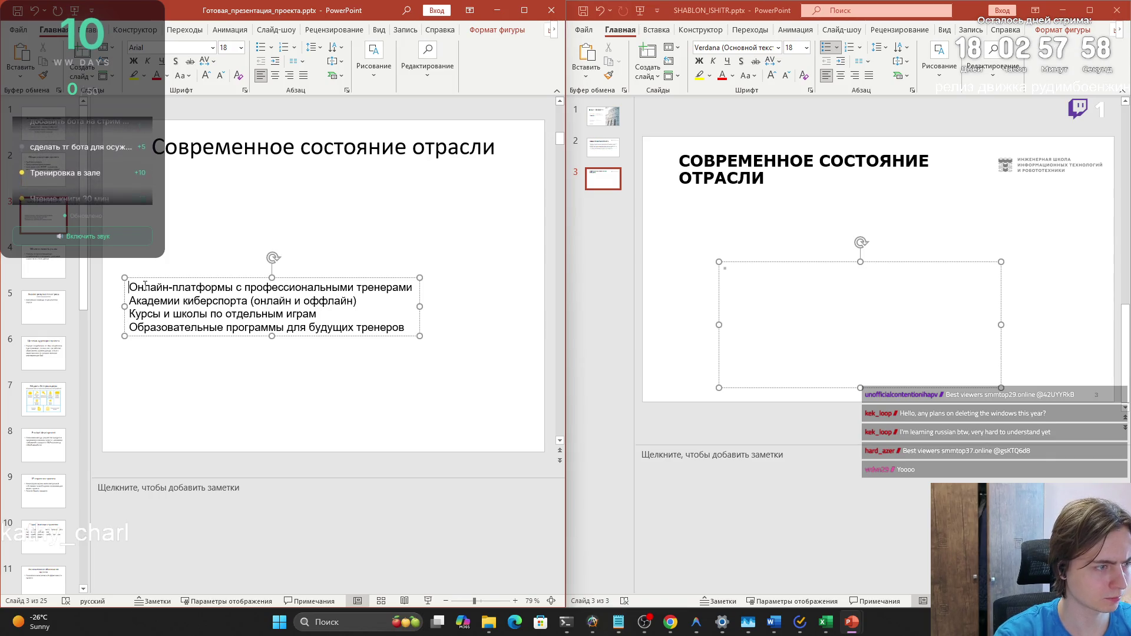
left_click(164, 278)
left_click(581, 308)
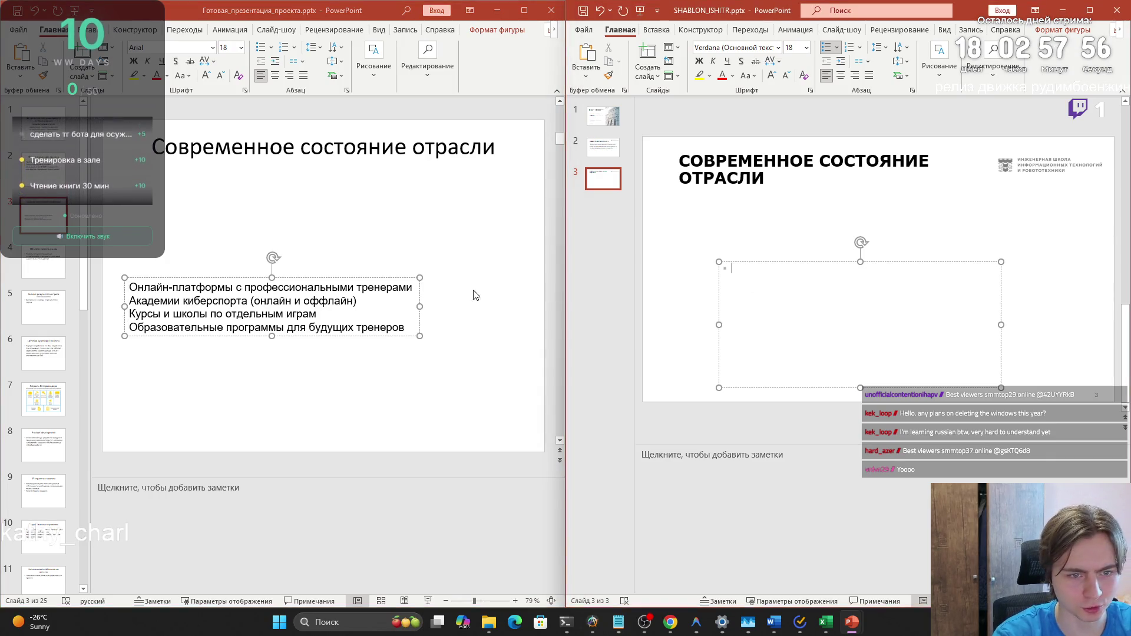
Start the template slide 3 list by pasting the first competitor line as a bullet
key("alt+Tab")
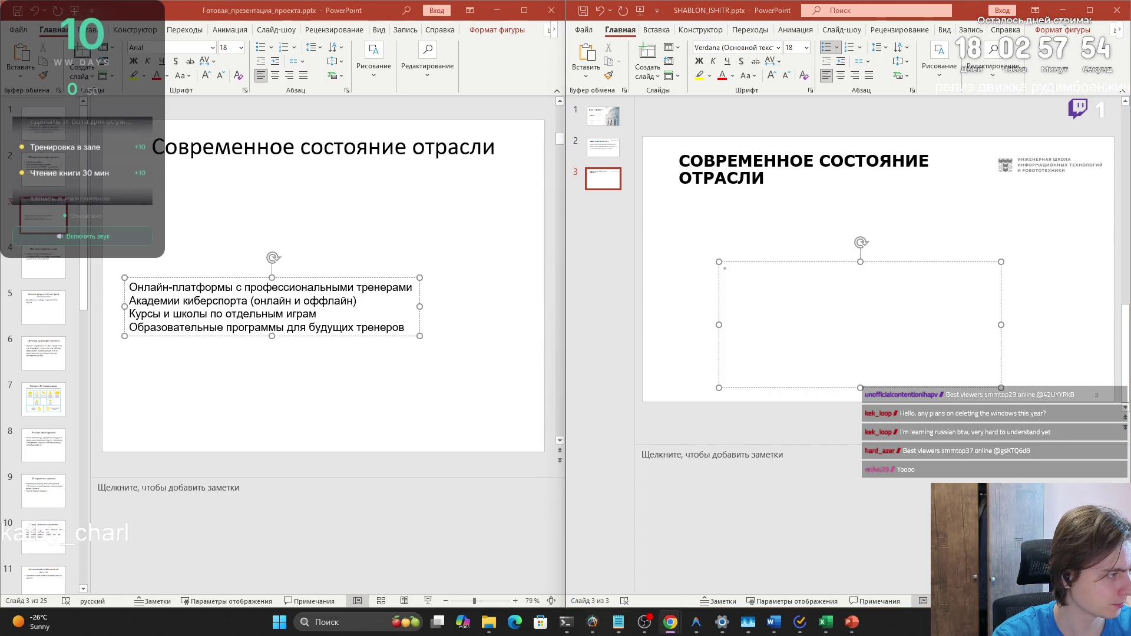
left_click(788, 287)
key("ctrl+v")
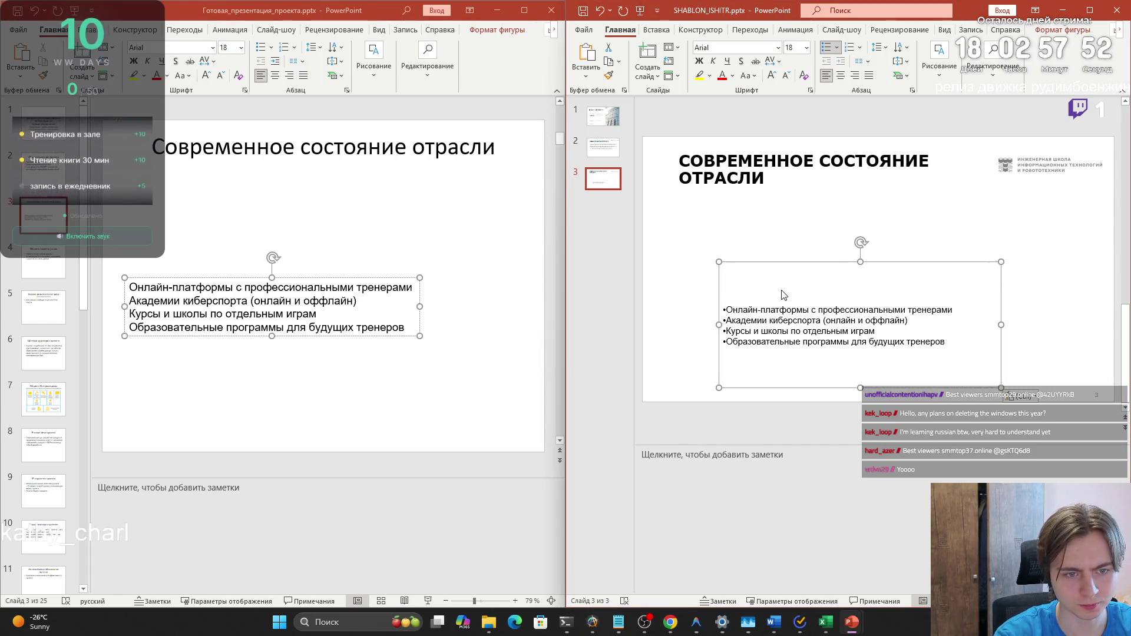
key("ctrl+z")
key("alt+Tab")
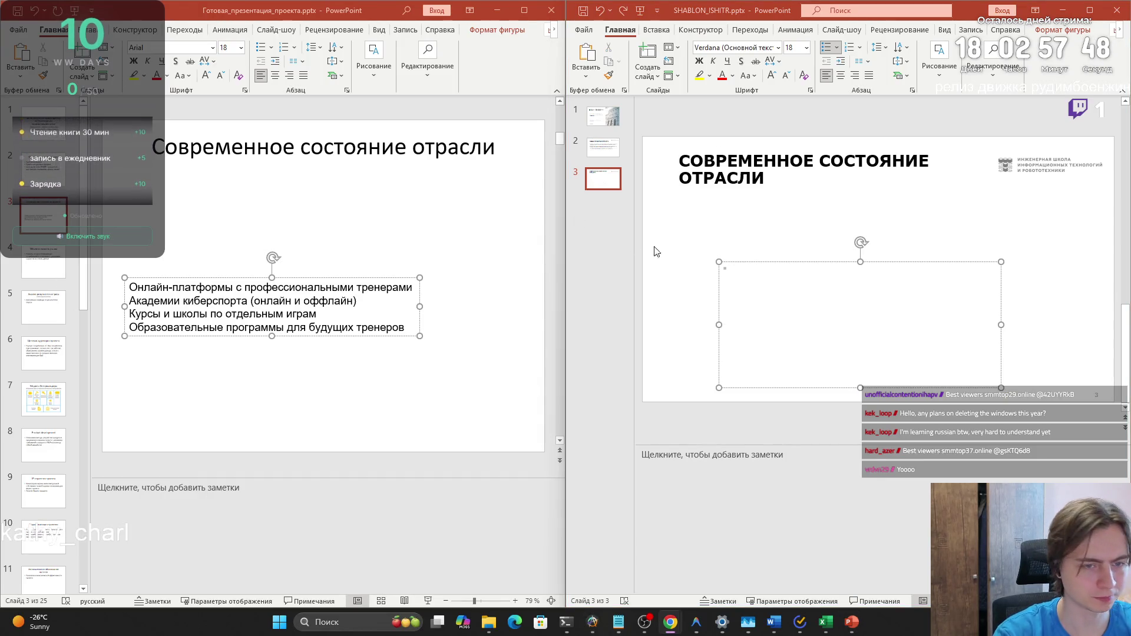
key("alt+Tab")
type("Онлайн-платформы с профессиональными тренерами")
key("Return")
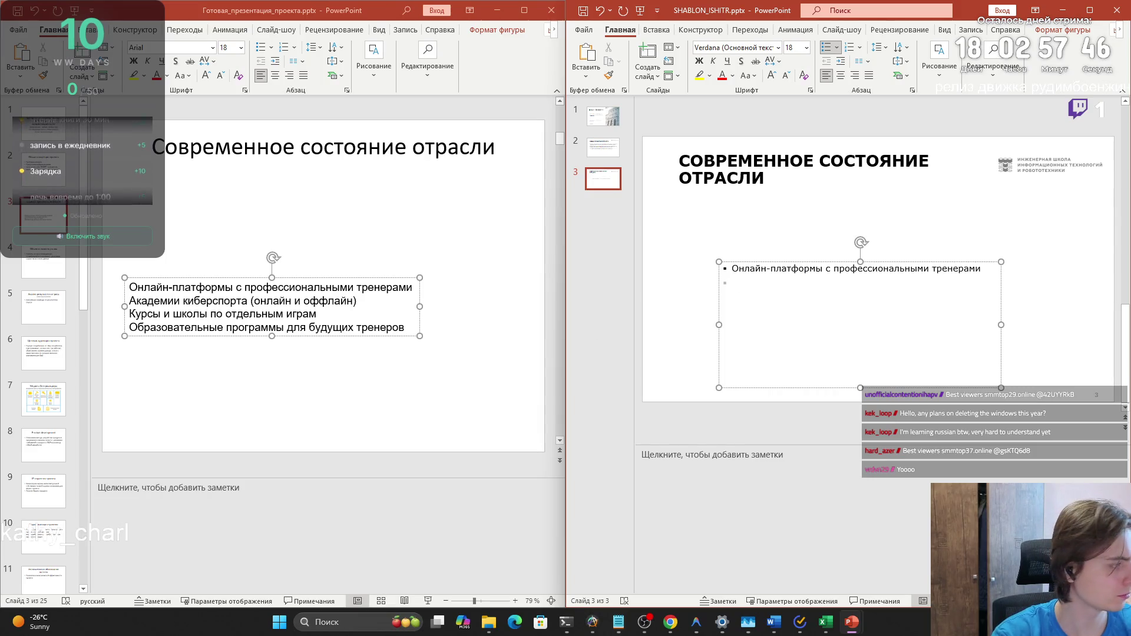
Paste the other three competitor lines as bullets and move the list under the title
key("alt+Tab")
left_click(808, 302)
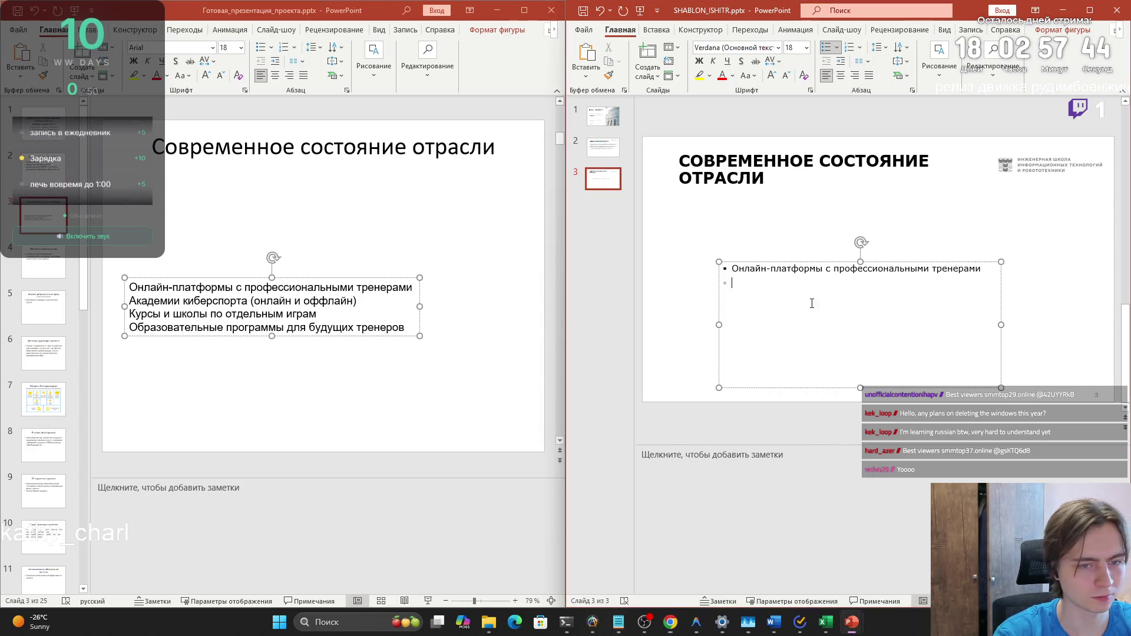
key("alt+Tab")
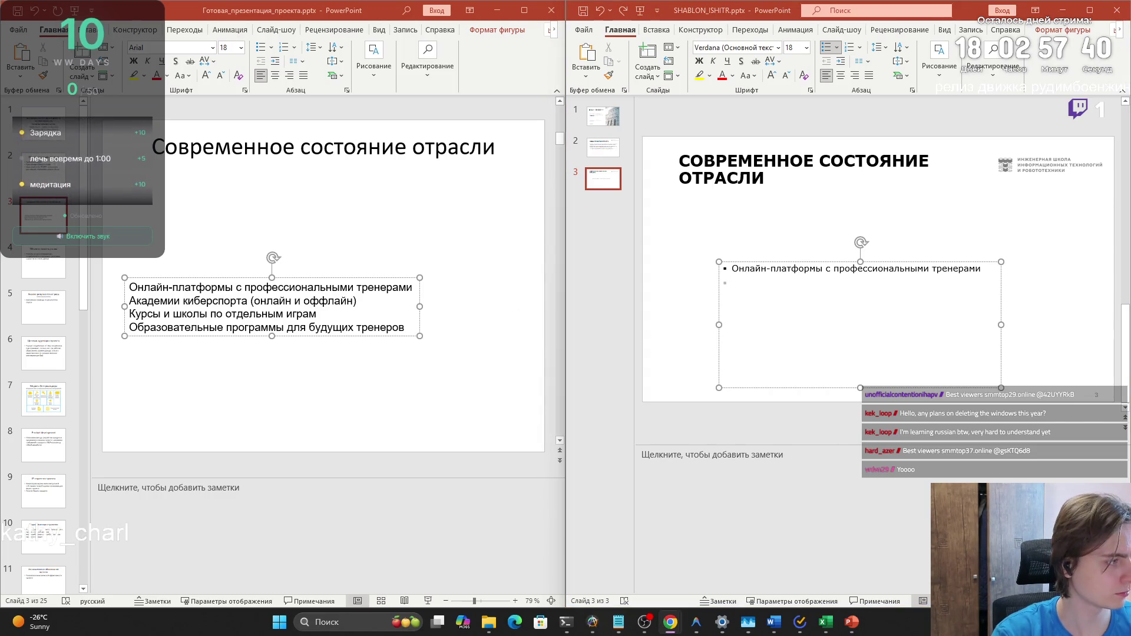
left_click(811, 286)
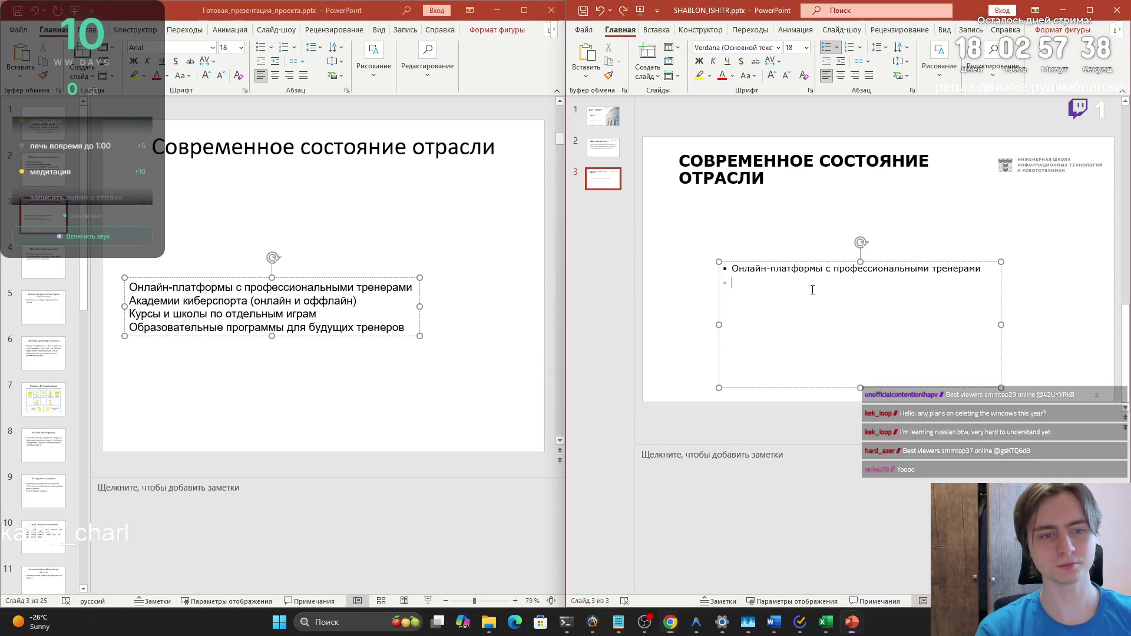
type("Академии киберспорта (онлайн и оффлайн)")
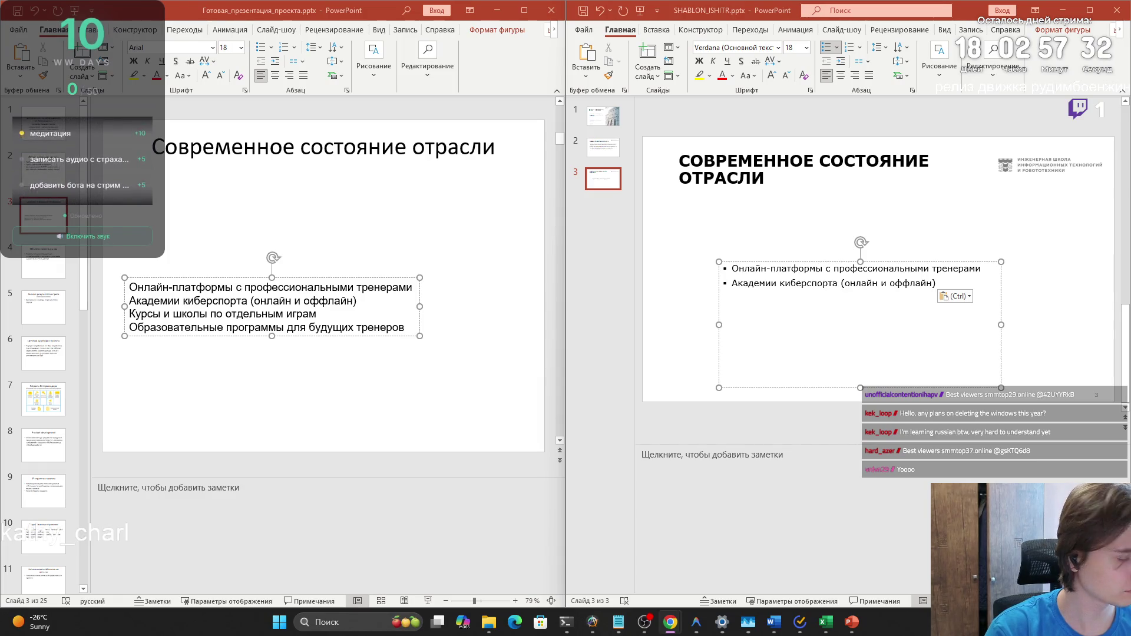
left_click(948, 290)
type("Курсы и школы по отдельным играм")
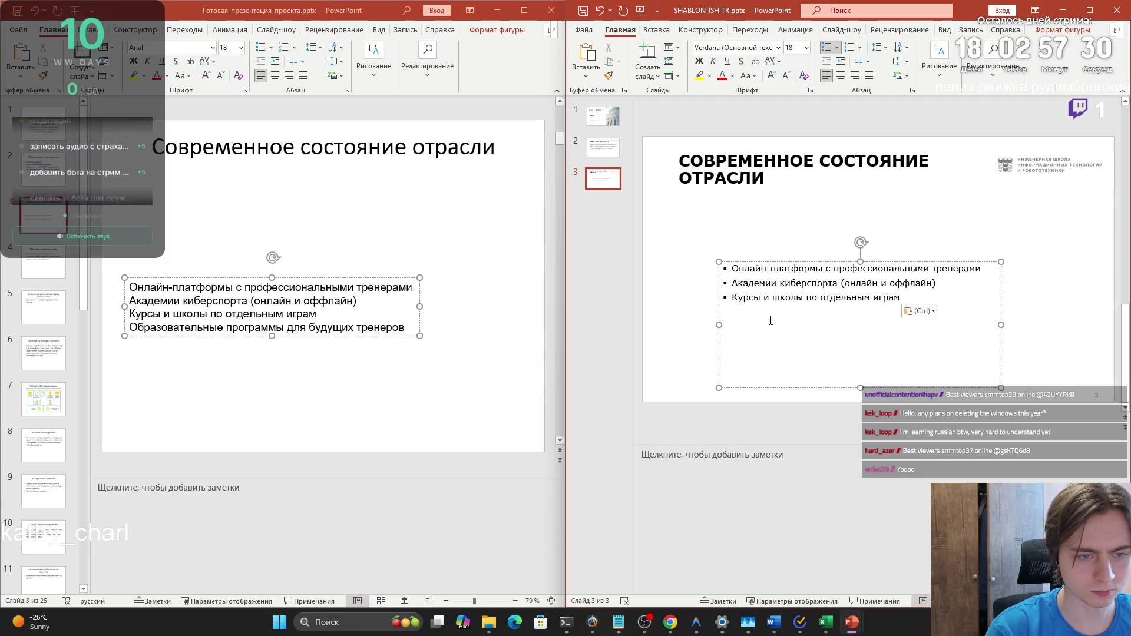
key("alt+Tab")
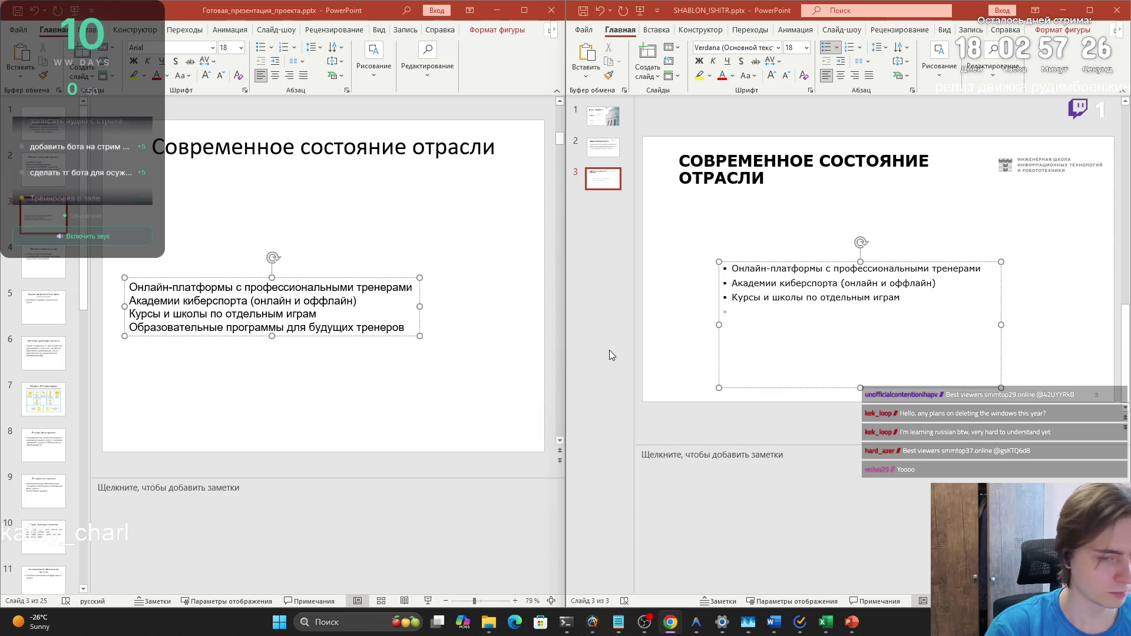
left_click(784, 322)
type("Образовательные программы для будущих тренеров")
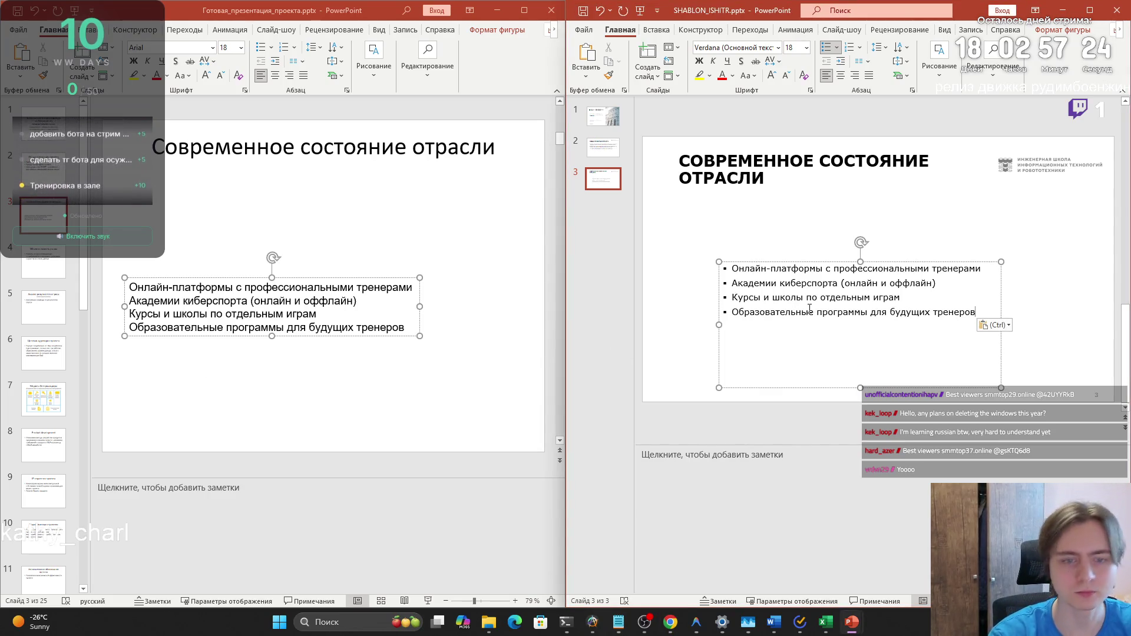
left_click_drag(764, 263, 717, 209)
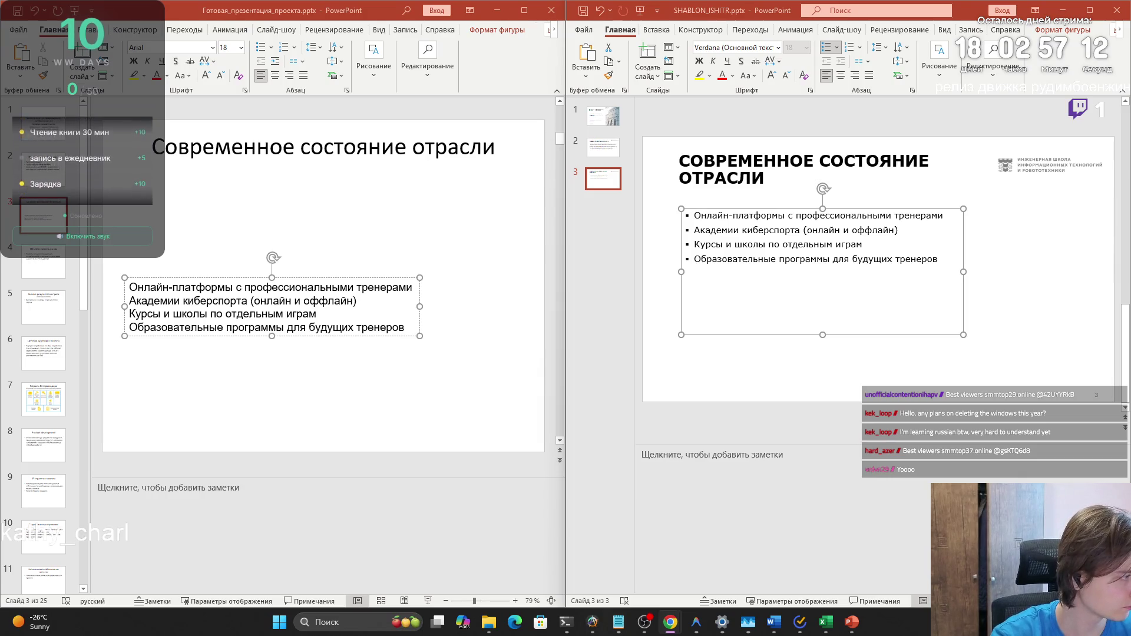
left_click(733, 374)
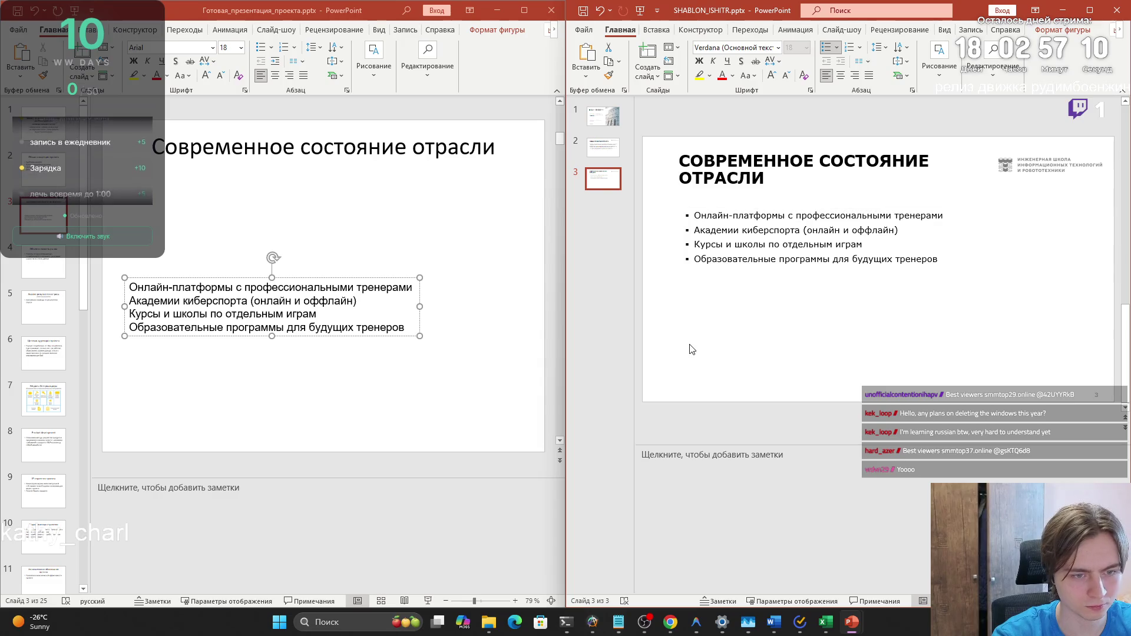
Add a text box below the list with the «Решения существуют» paragraph, resized and aligned
left_click(661, 29)
left_click(909, 56)
left_click(910, 118)
left_click(694, 310)
key("ctrl+v")
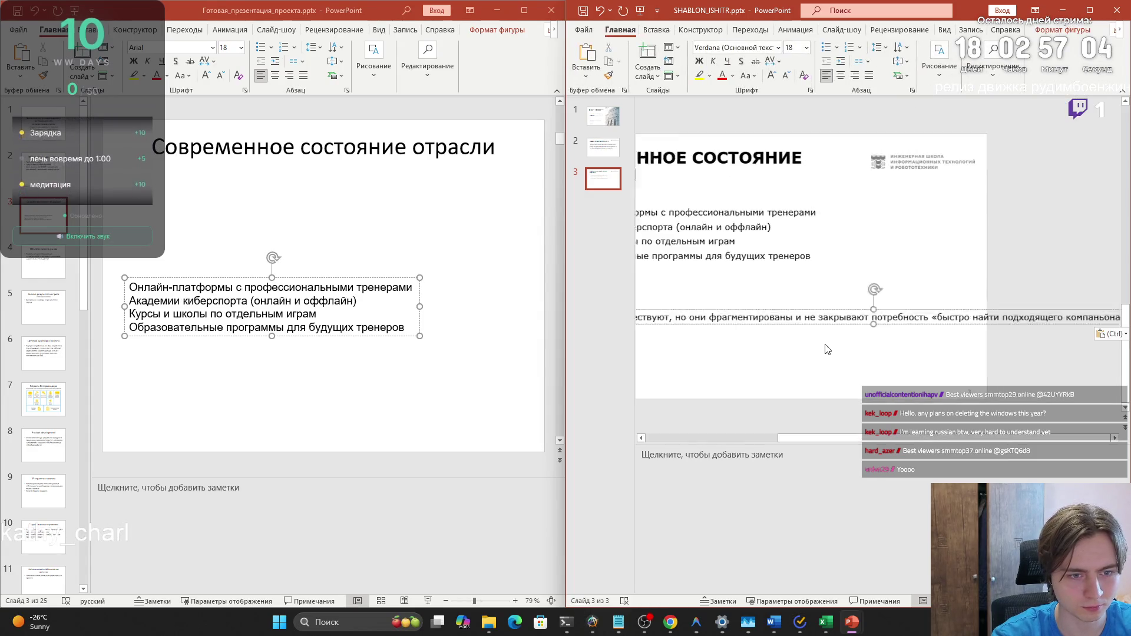
left_click_drag(801, 334, 886, 332)
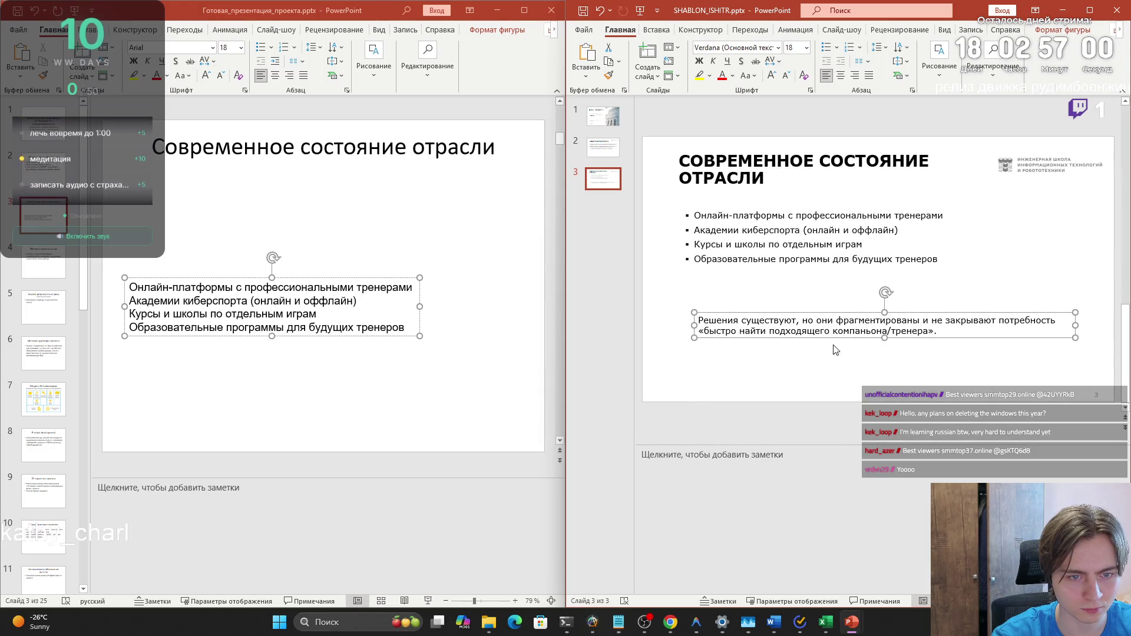
left_click_drag(805, 313, 789, 312)
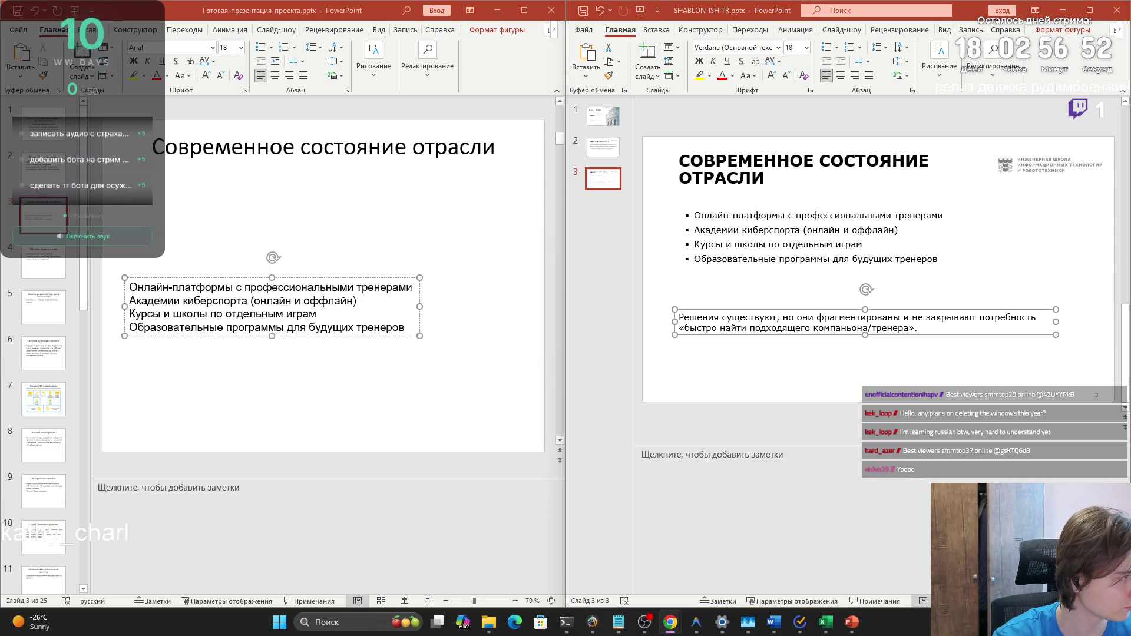
Paste the paragraph about what the market offers into slide 3's speaker notes
left_click(670, 472)
key("ctrl+v")
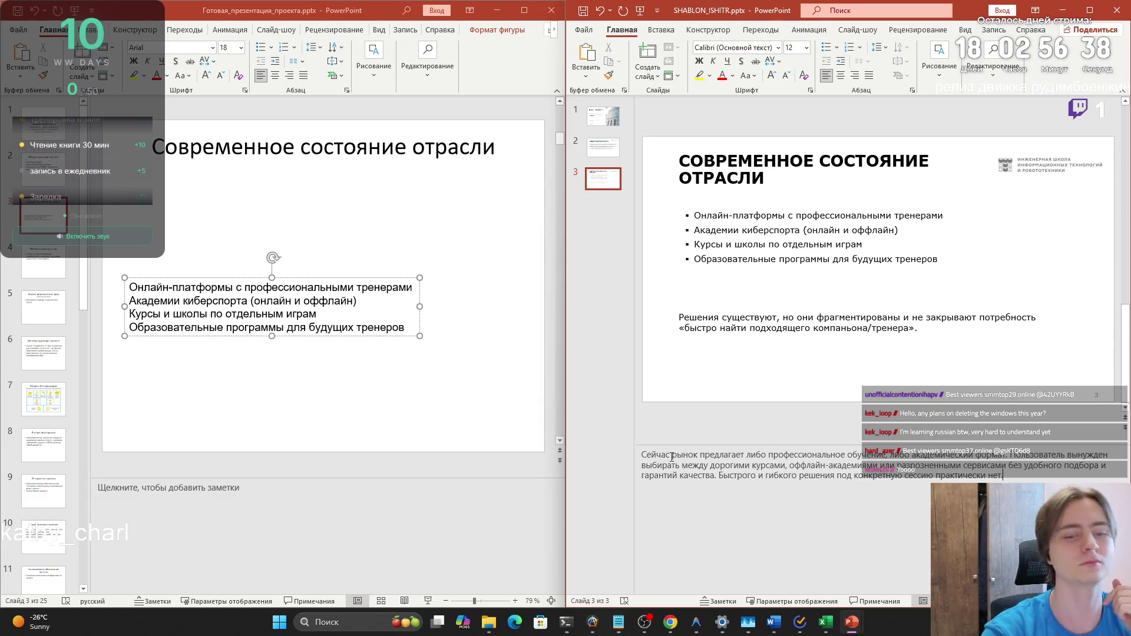
key("alt+Tab")
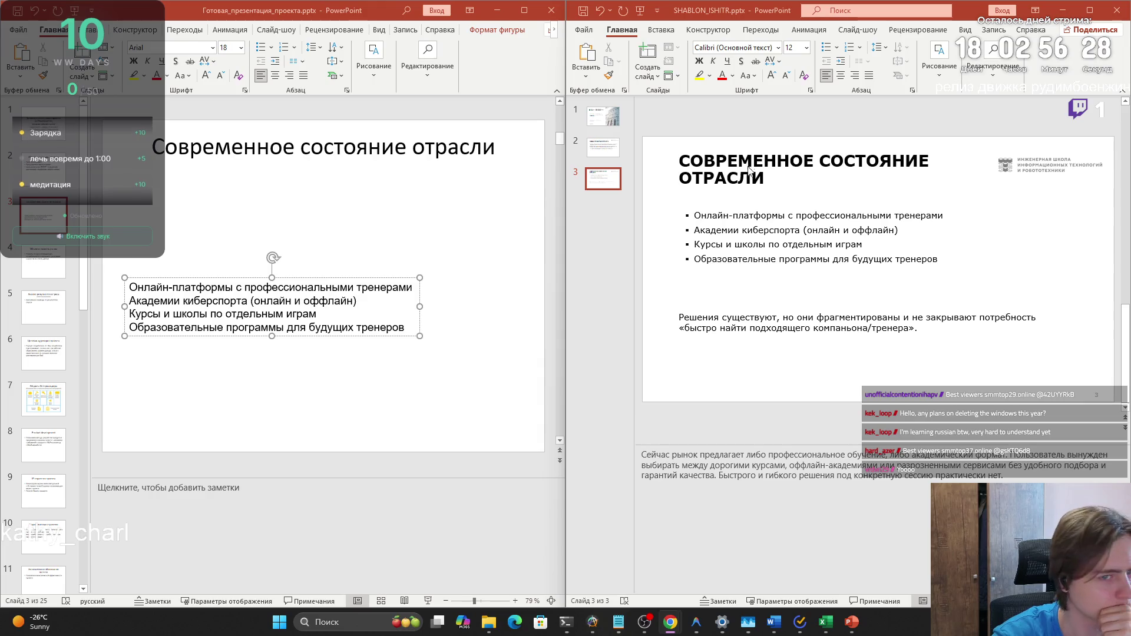
left_click(757, 311)
Reposition and shorten the bullet list and paragraph so they don't overlap, then add slide 4
left_click(757, 311)
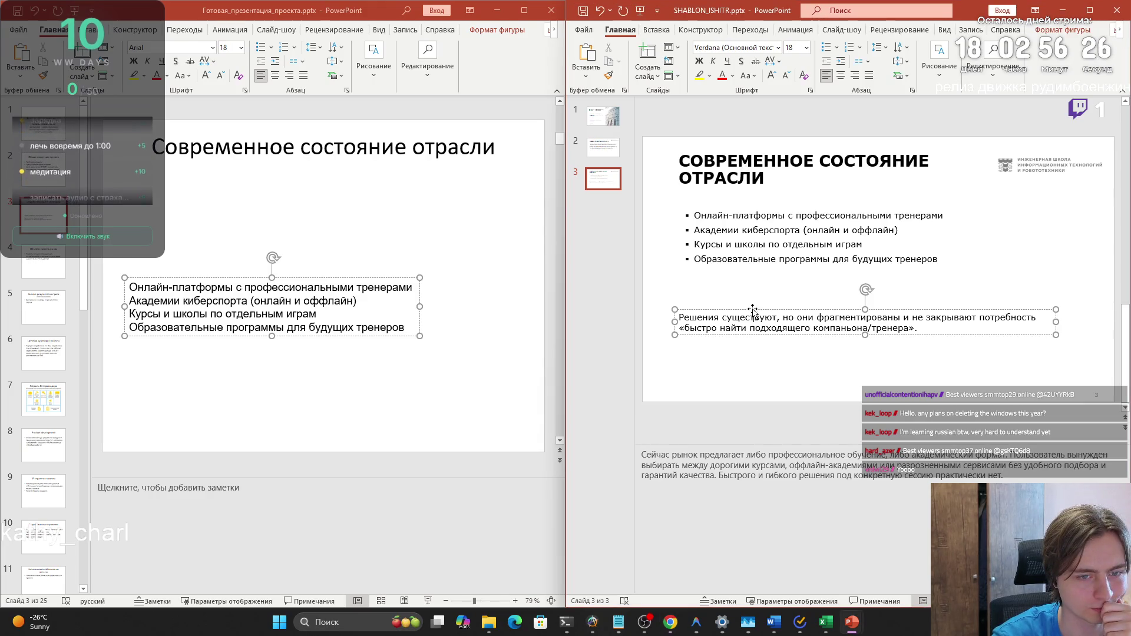
left_click_drag(757, 311, 765, 344)
left_click(741, 209)
left_click_drag(741, 209, 741, 240)
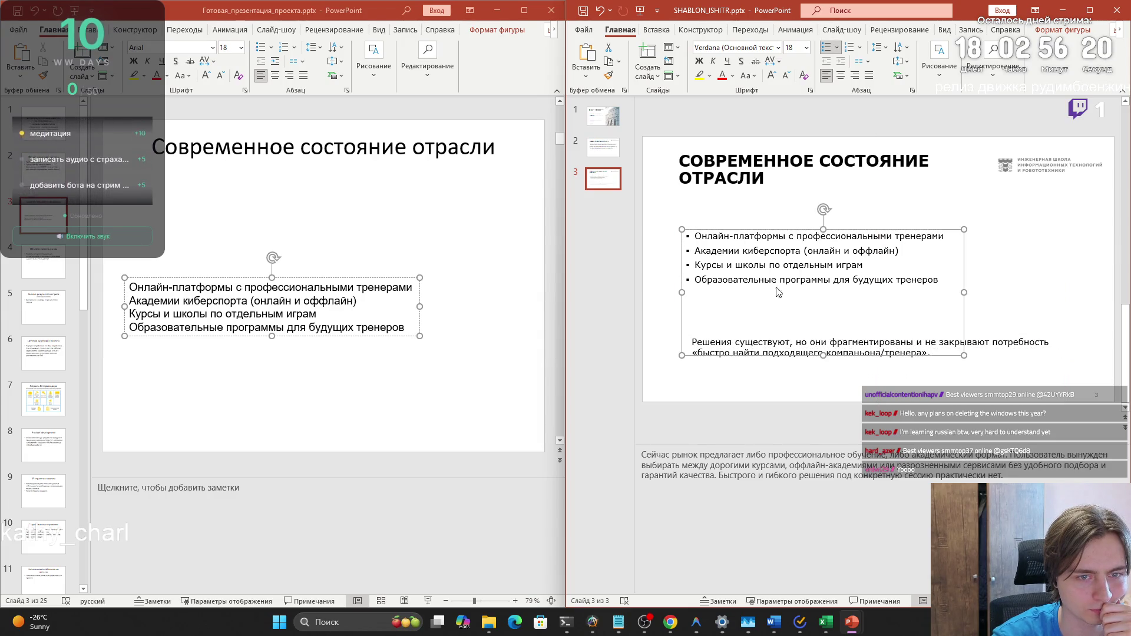
left_click_drag(827, 354, 823, 329)
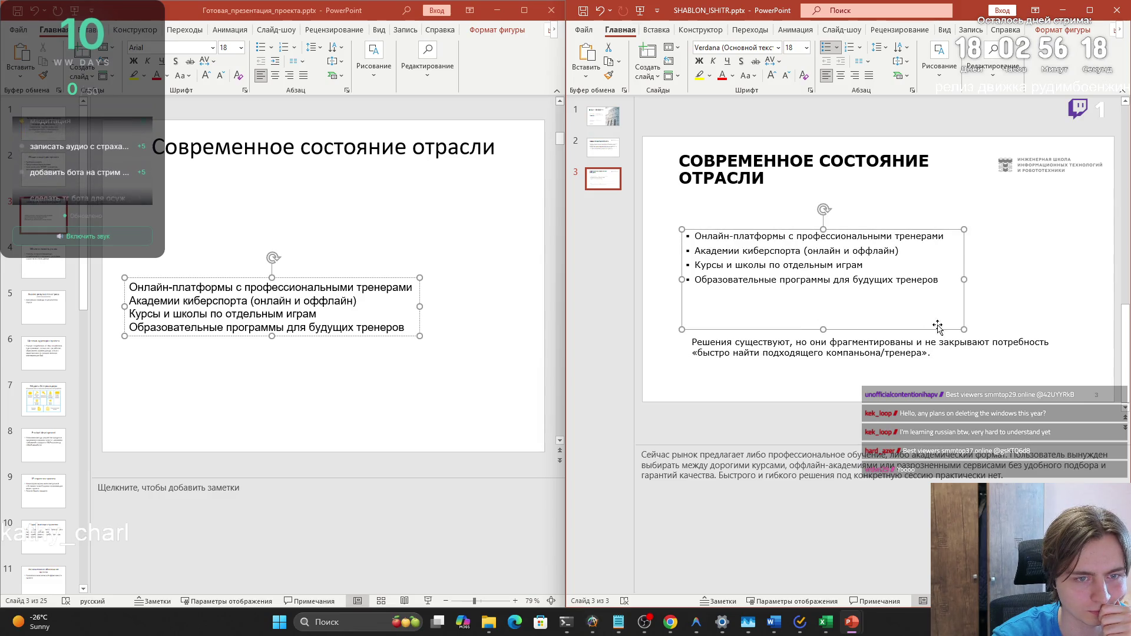
left_click(912, 342)
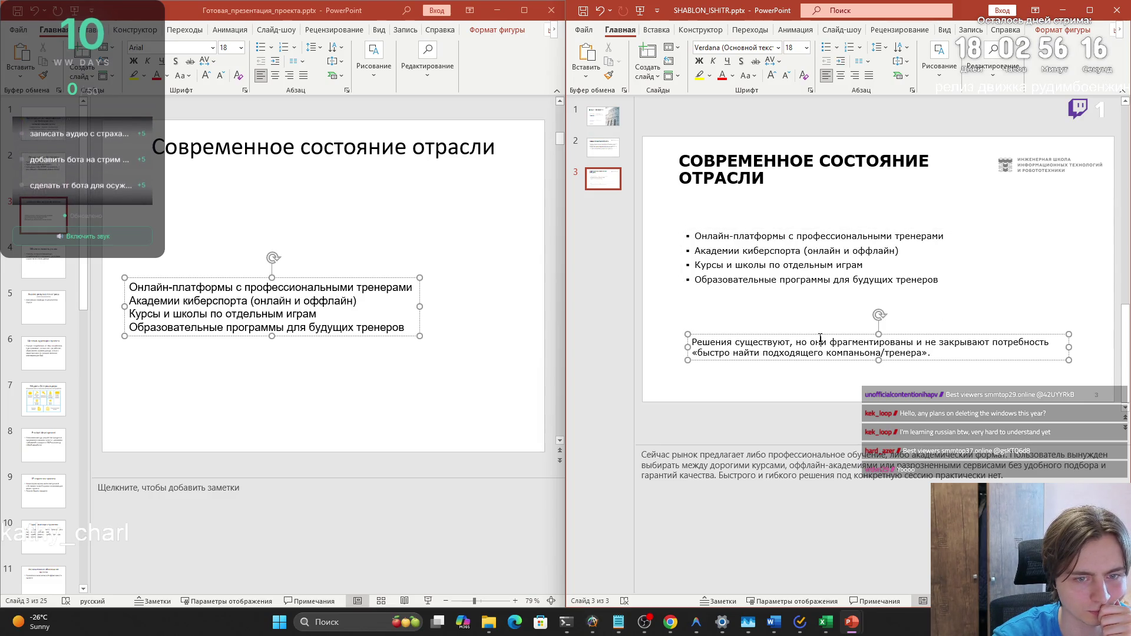
left_click_drag(813, 335, 808, 335)
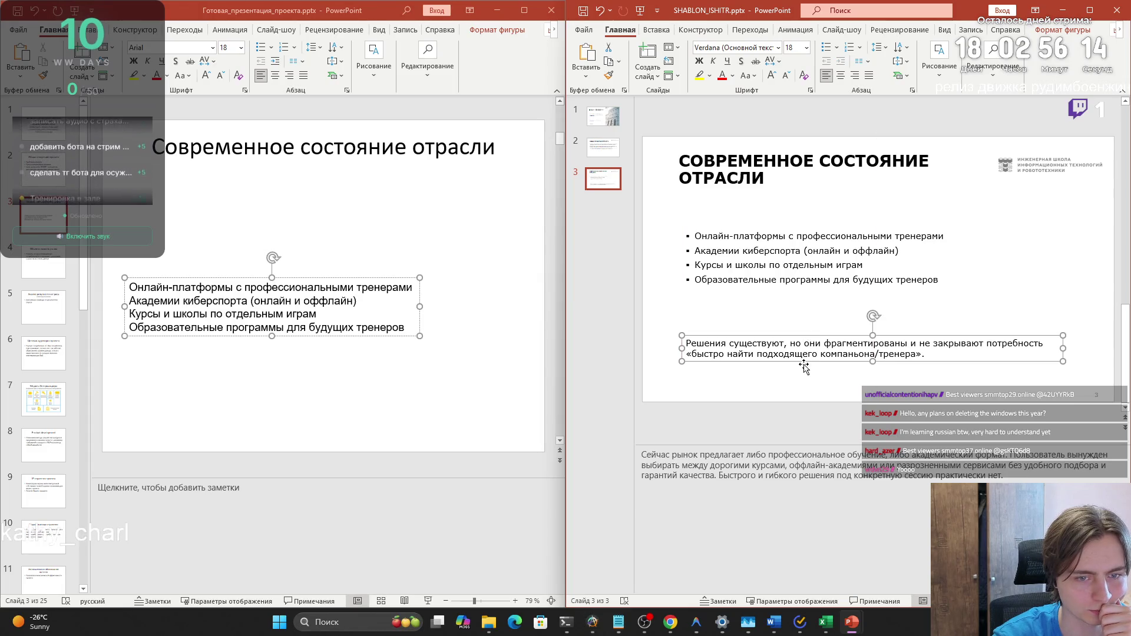
left_click(647, 53)
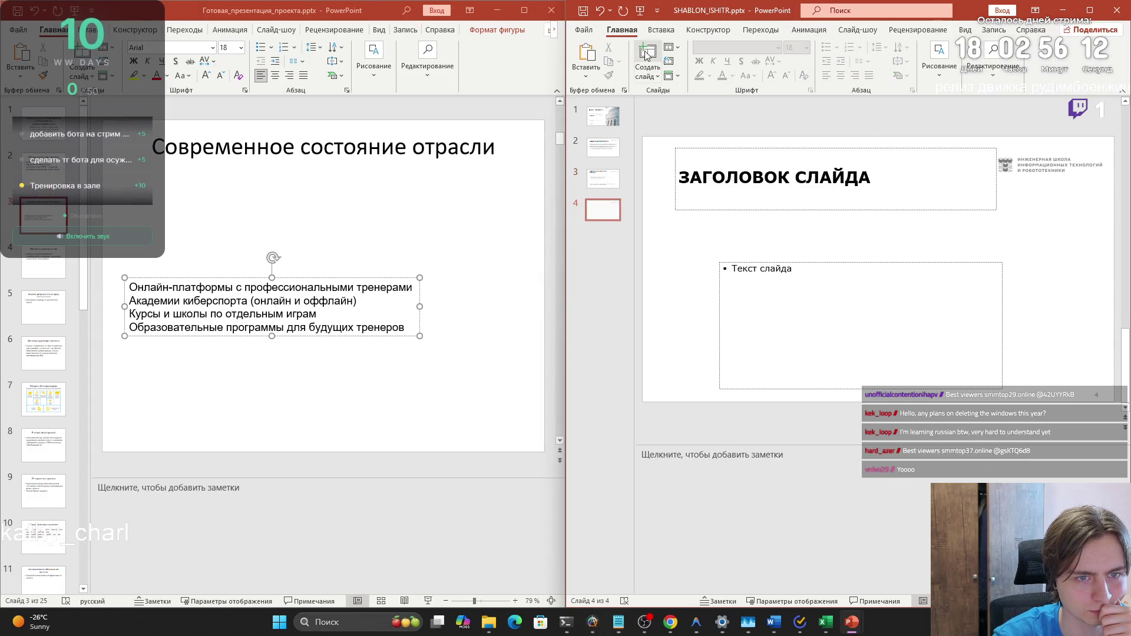
Copy slide 3's title 'СОВРЕМЕННОЕ СОСТОЯНИЕ ОТРАСЛИ' into the new slide 4's title
left_click(700, 195)
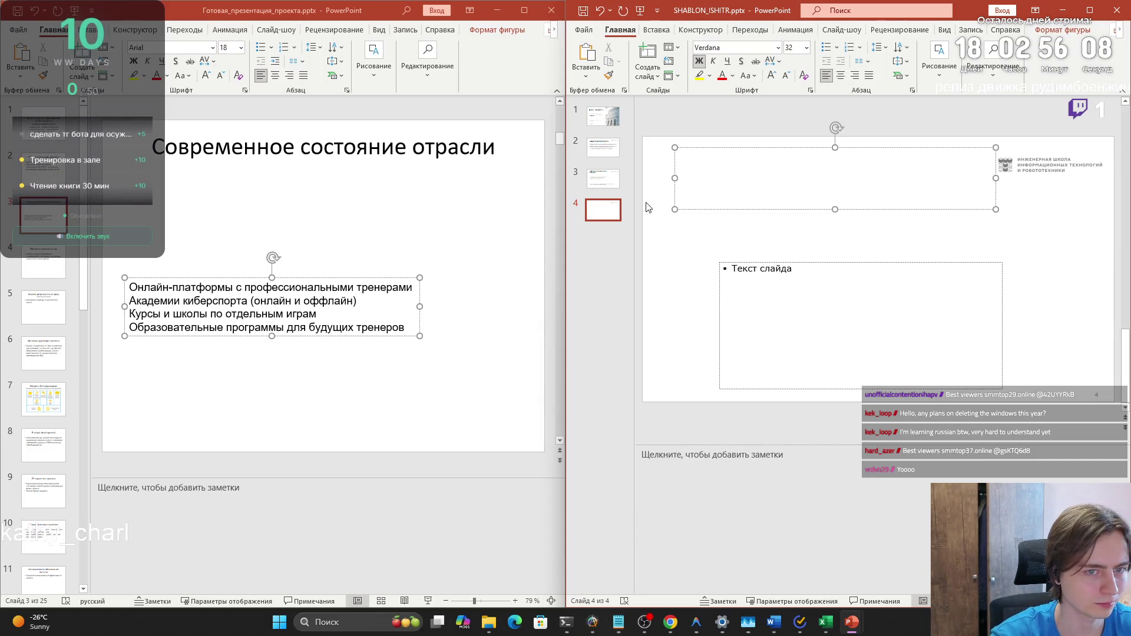
left_click(603, 178)
left_click_drag(681, 160, 657, 212)
key("ctrl+c")
left_click(603, 209)
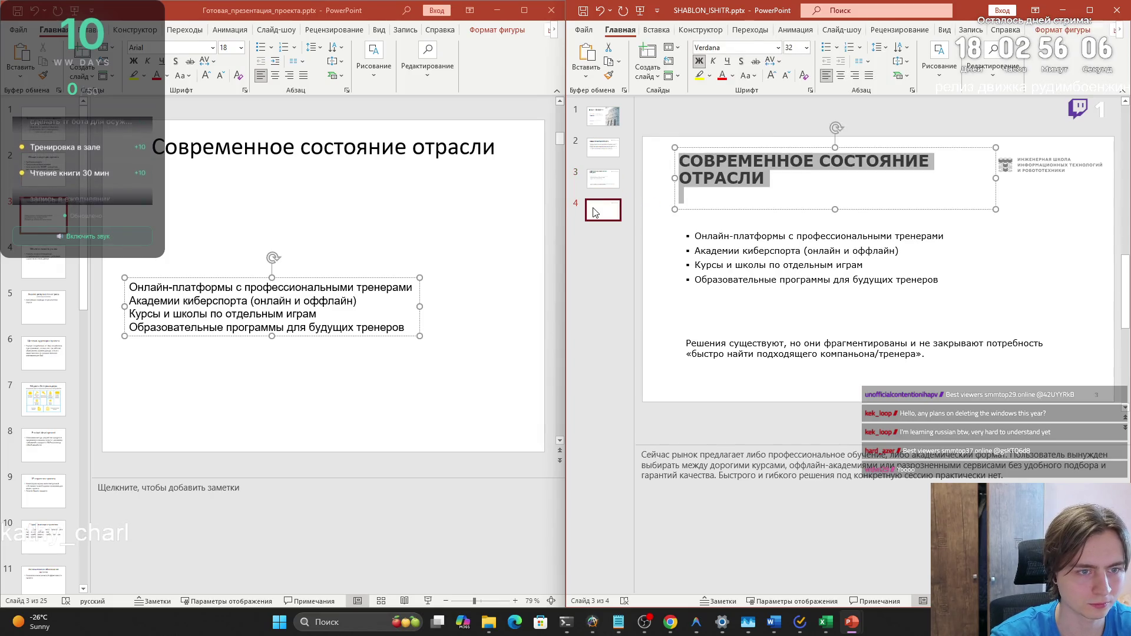
left_click(737, 171)
key("ctrl+v")
left_click(766, 275)
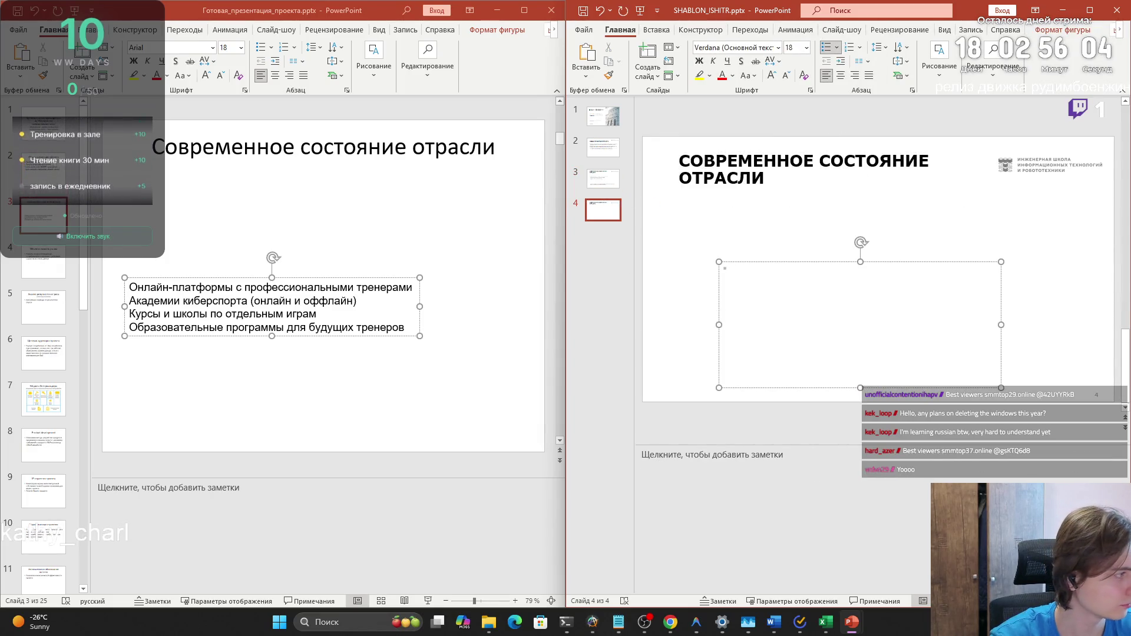
Bring the 8K21 Excel workbook with the competitor tables to the front
mouse_move(825, 621)
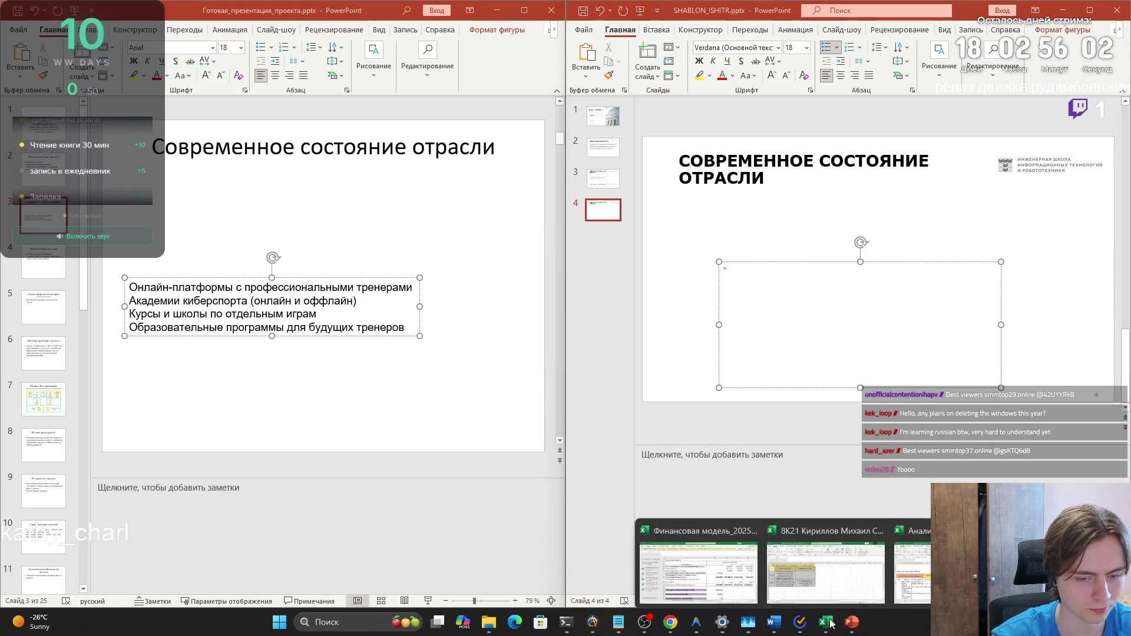
mouse_move(929, 582)
left_click(825, 564)
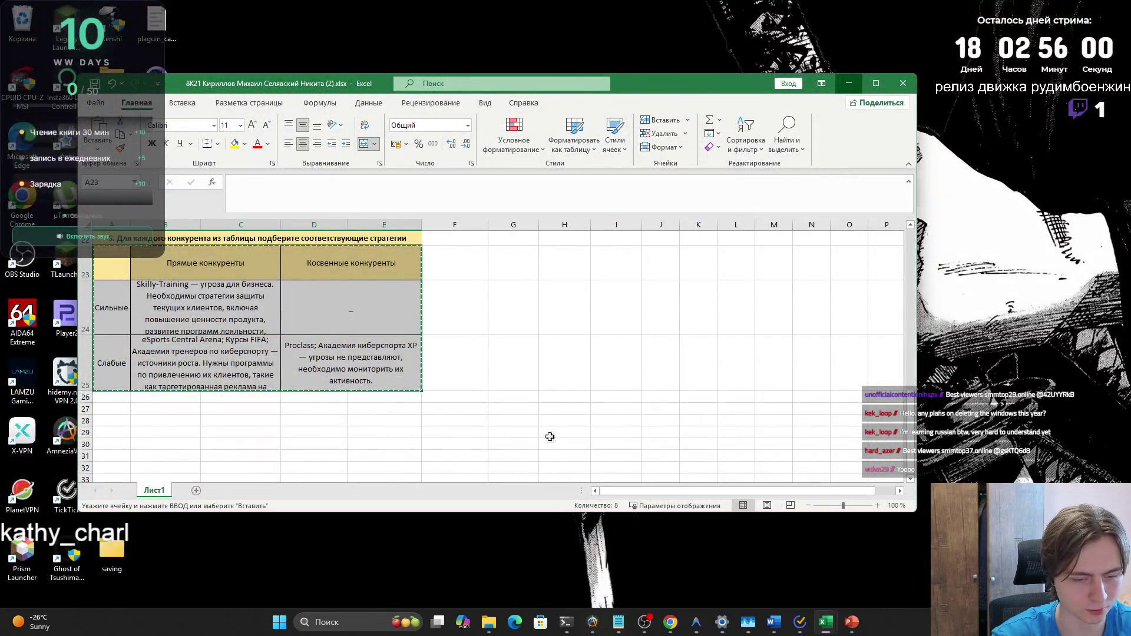
Copy the competitor matrix A18:E20 in Excel, including its header row
scroll(297, 341, "up", 1)
left_click(291, 341)
left_click_drag(318, 342, 118, 305)
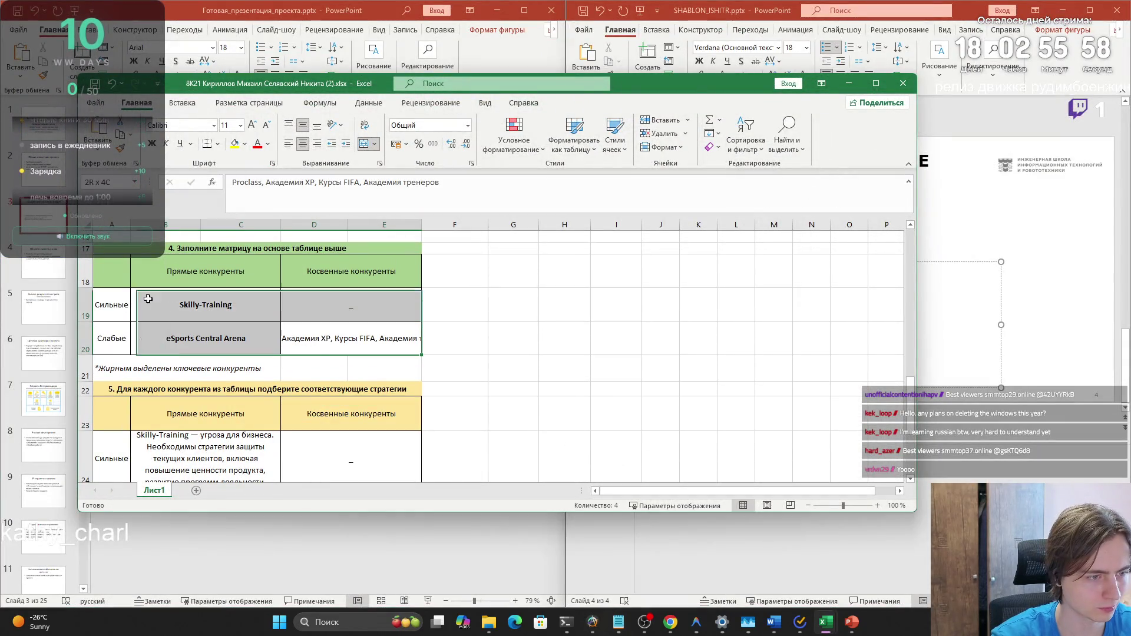
key("ctrl+c")
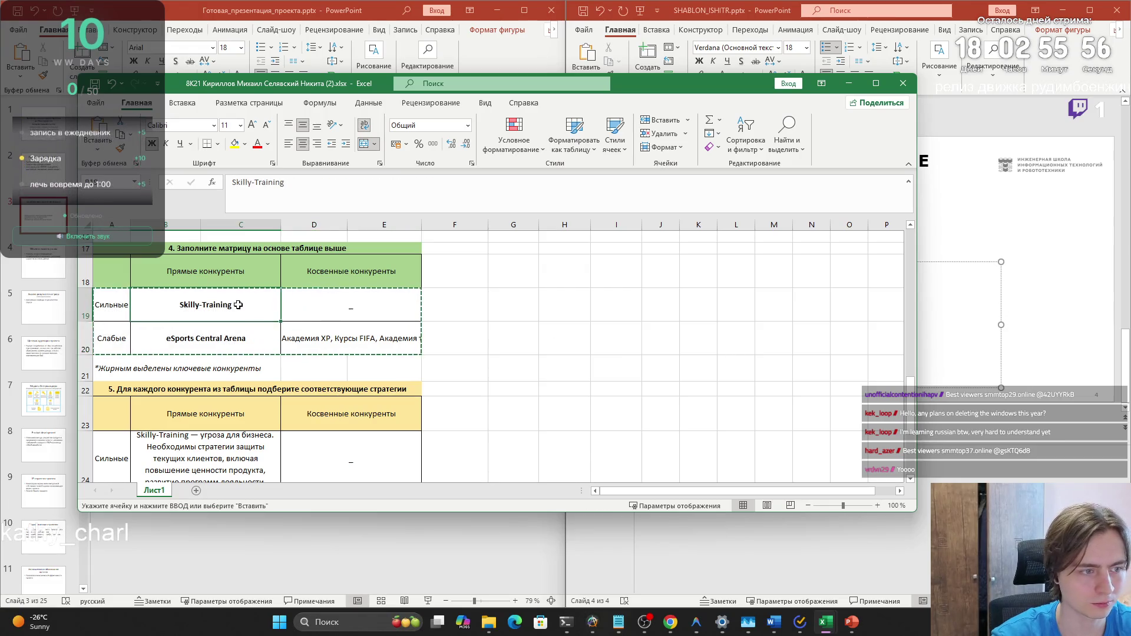
left_click_drag(112, 271, 383, 339)
key("ctrl+c")
Trial-paste the matrix on slide 4, undo it, and enlarge the text placeholder
left_click(1004, 325)
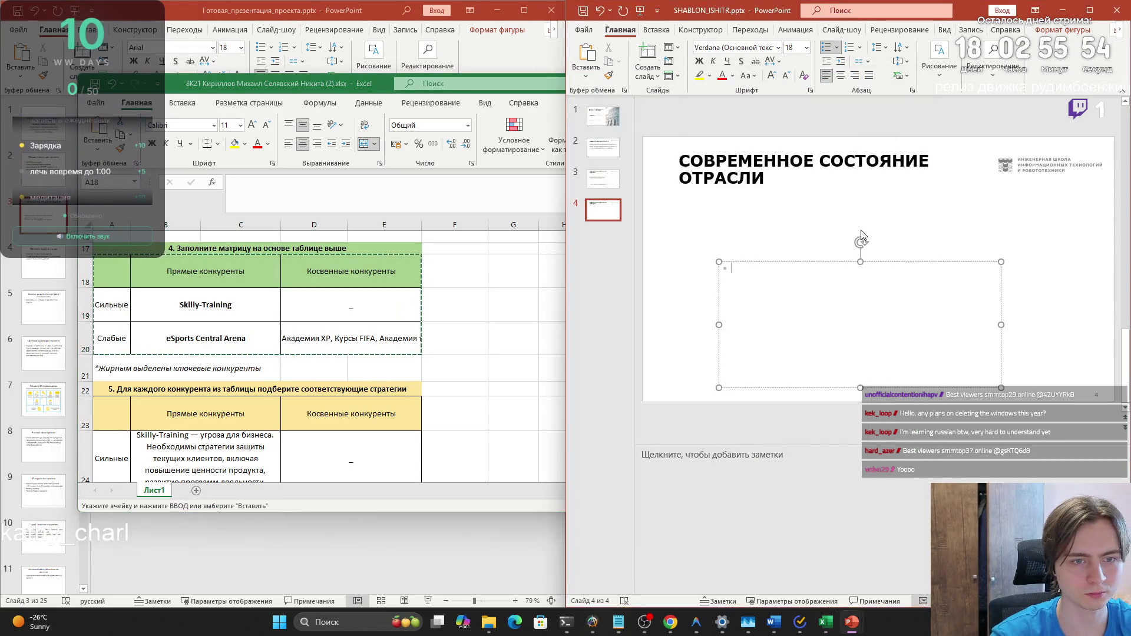
key("ctrl+v")
key("ctrl+z")
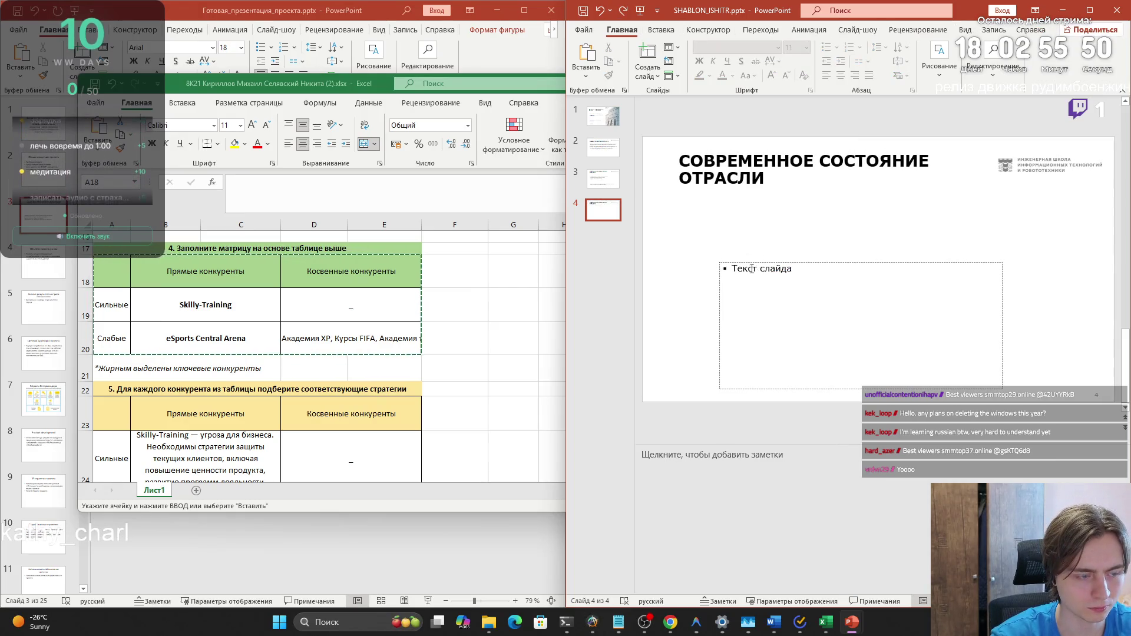
left_click(726, 265)
left_click_drag(720, 263, 675, 217)
Scroll Excel to bring the full competitor list table into view
left_click(603, 179)
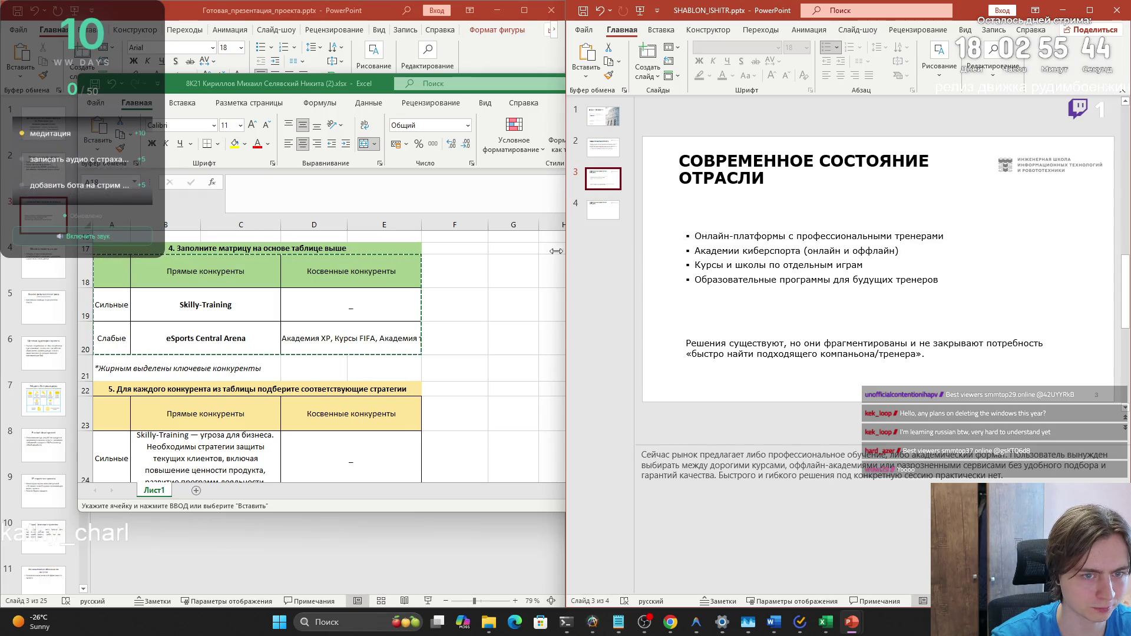
scroll(397, 354, "up", 4)
scroll(397, 355, "down", 1)
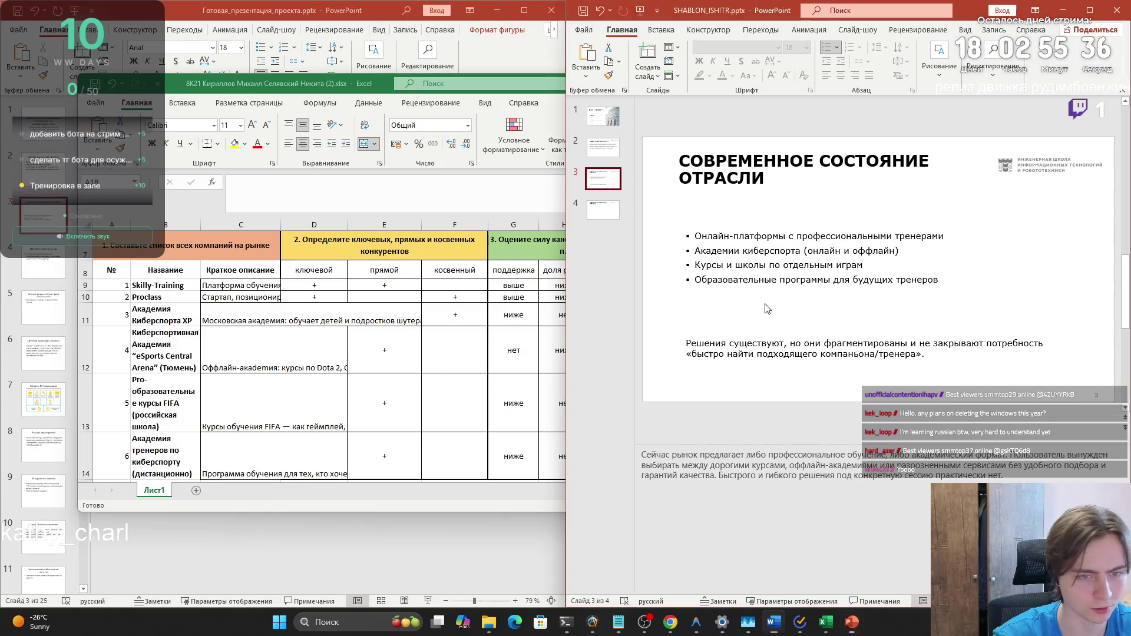
left_click(603, 210)
Paste the competitor list table as a picture on slide 4 and enlarge it
key("ctrl+v")
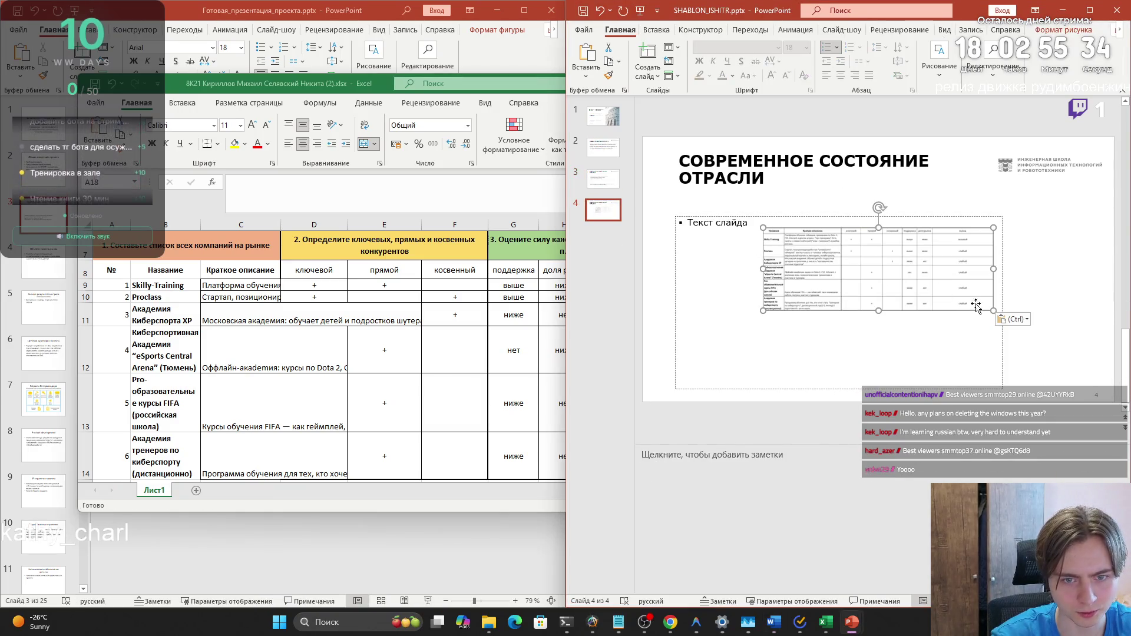
mouse_move(972, 304)
left_mouse_down()
mouse_move(839, 273)
mouse_move(850, 269)
left_mouse_up()
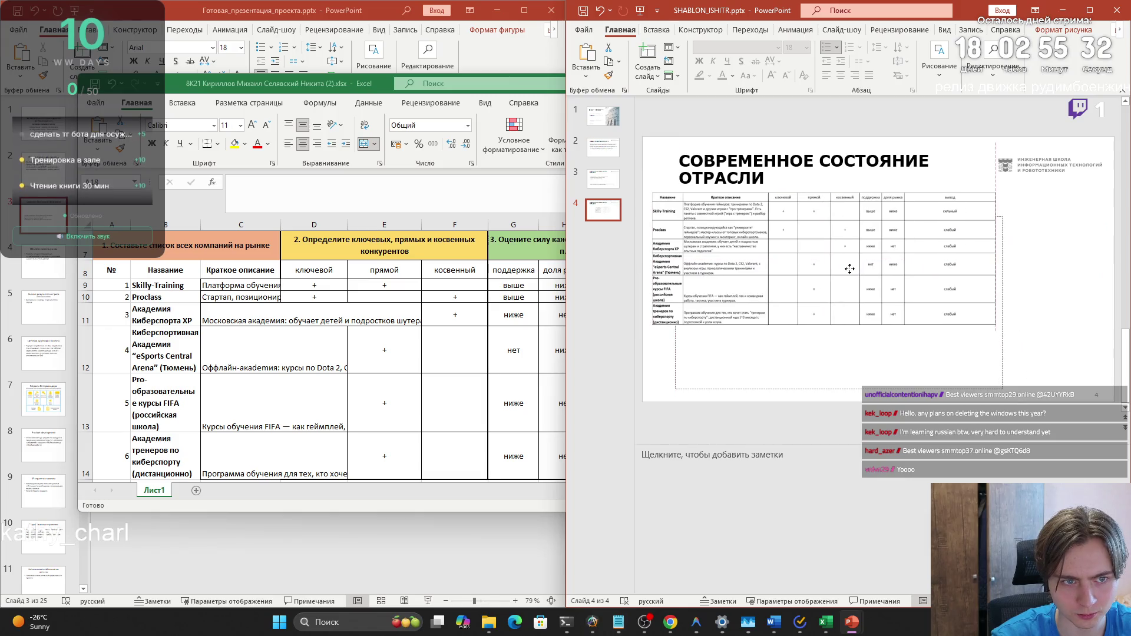
left_click_drag(996, 325, 1113, 378)
left_click_drag(986, 335, 979, 334)
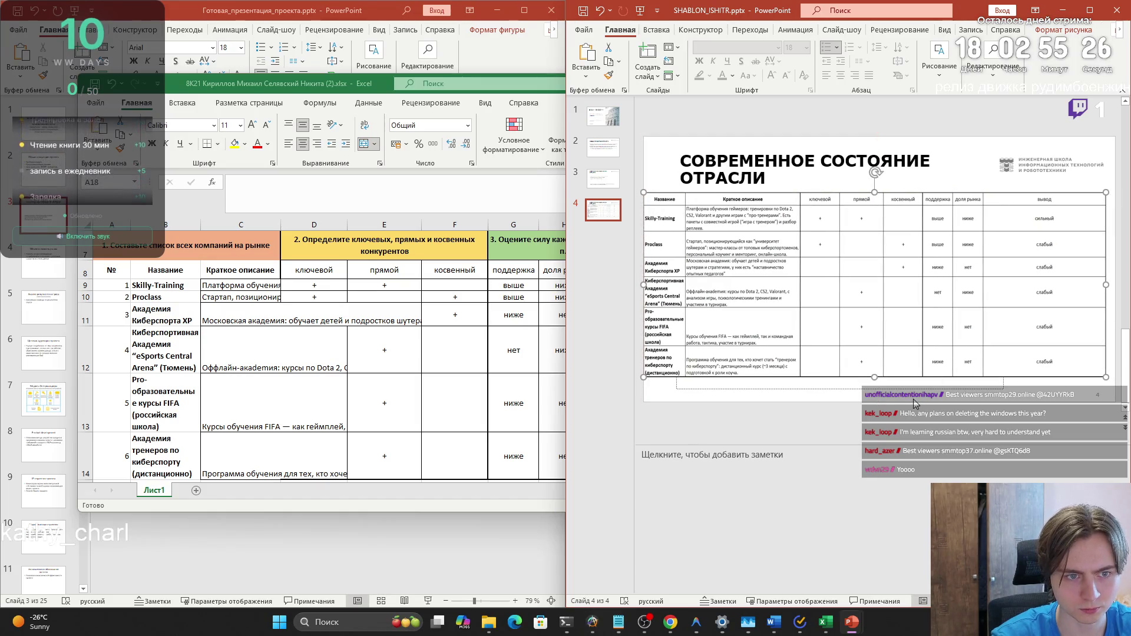
Delete the bullet list and closing paragraph text boxes from slide 3
key("Page_Up")
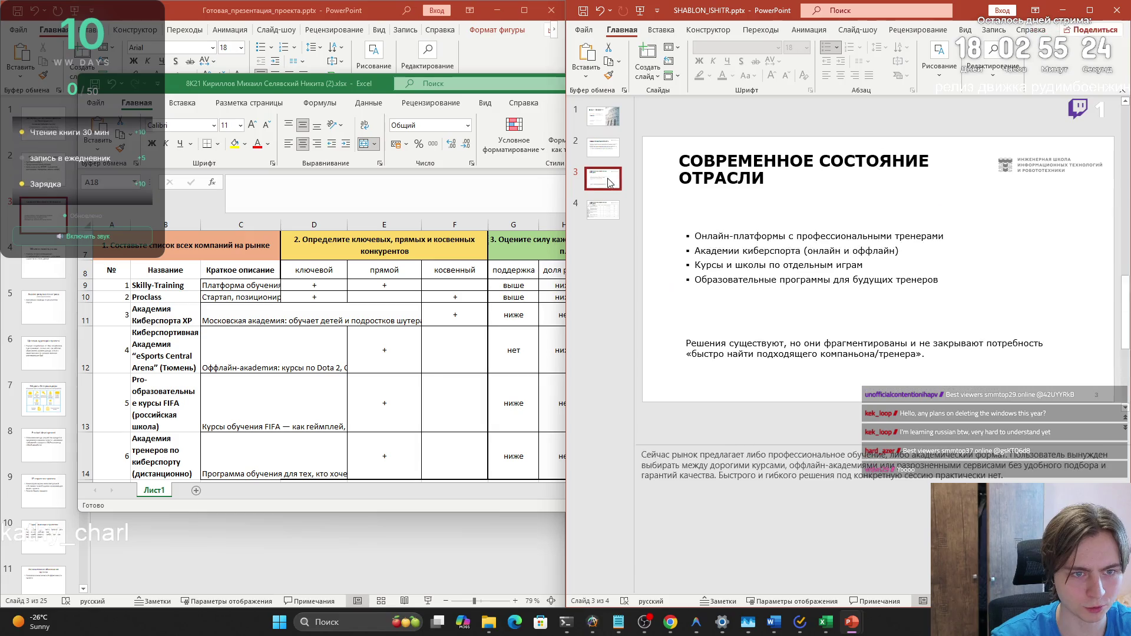
left_click(846, 305)
left_click_drag(685, 223, 1067, 393)
key("Delete")
Paste the table picture onto slide 3, stretch it across the slide, and start the show
left_click(699, 209)
left_click(719, 245)
key("ctrl+v")
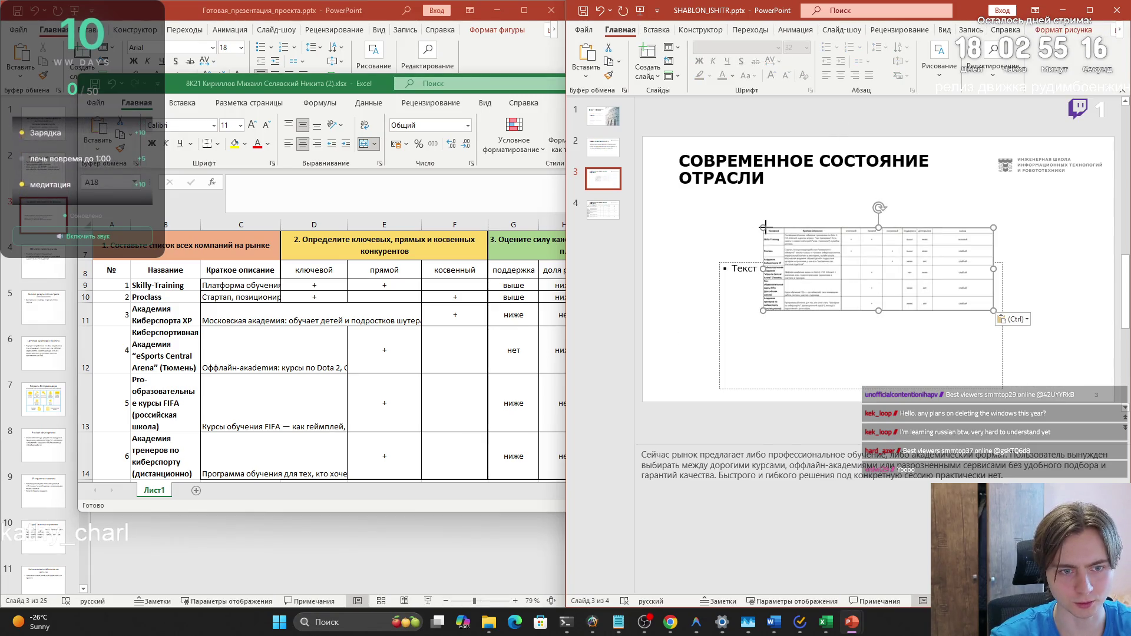
left_click(807, 244)
mouse_move(760, 228)
left_mouse_down()
mouse_move(668, 182)
mouse_move(645, 186)
left_mouse_up()
mouse_move(993, 311)
left_mouse_down()
mouse_move(1097, 373)
mouse_move(1063, 356)
mouse_move(1034, 353)
mouse_move(1034, 366)
left_mouse_up()
left_click(757, 289)
left_click_drag(644, 198, 645, 196)
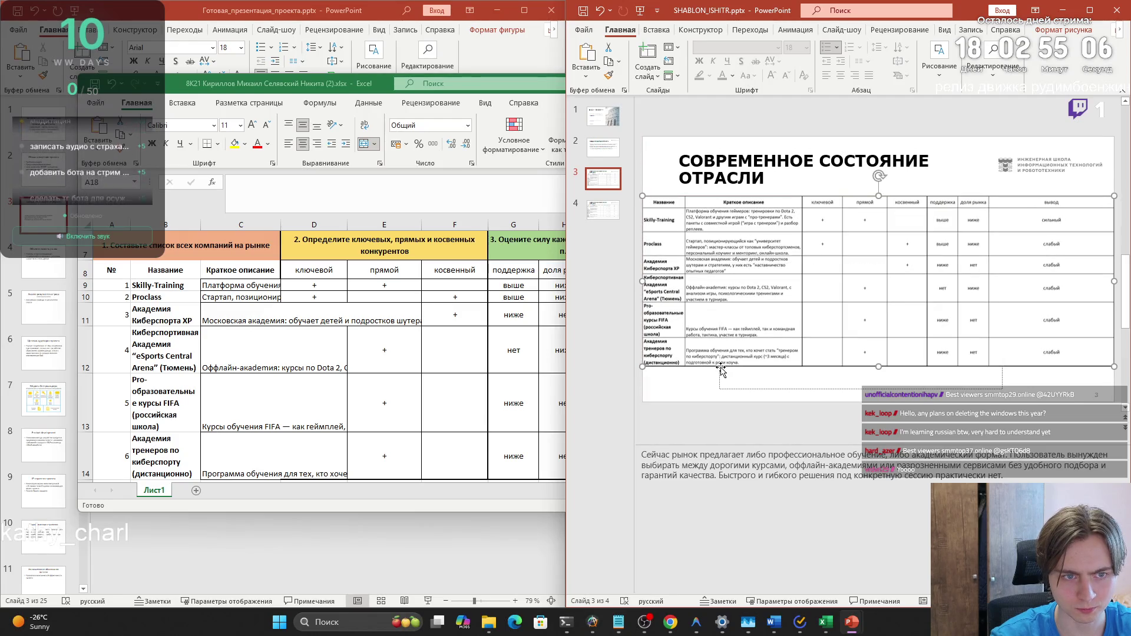
left_click(734, 375)
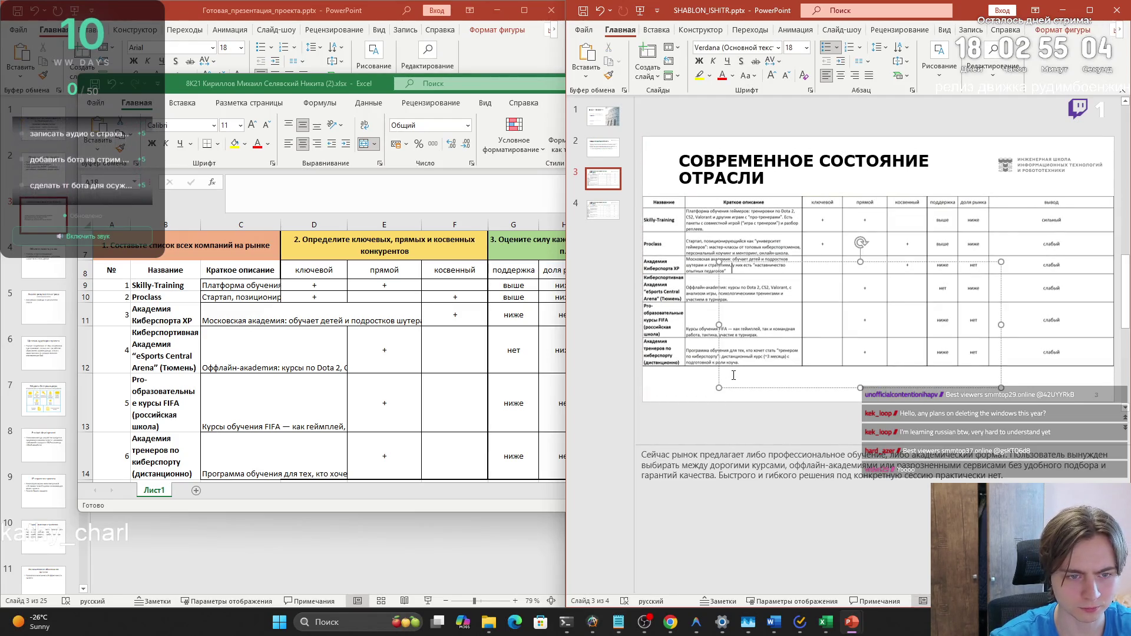
left_click(634, 13)
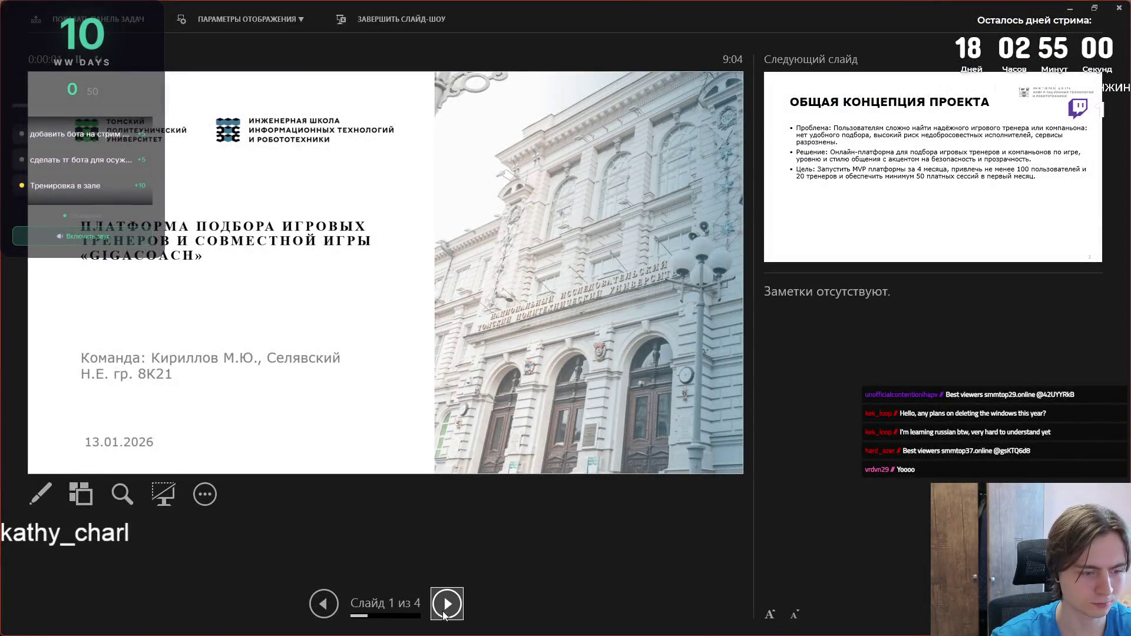
Advance the show to slide 3, end it, and select text in the speaker notes
left_click(447, 604)
left_click(447, 603)
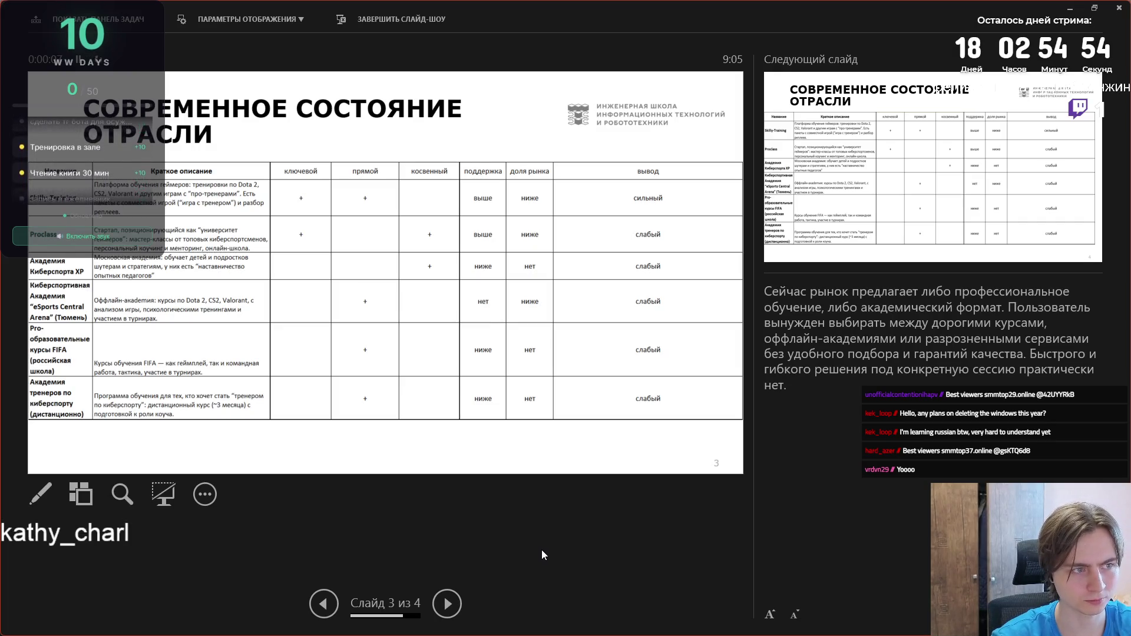
key("Escape")
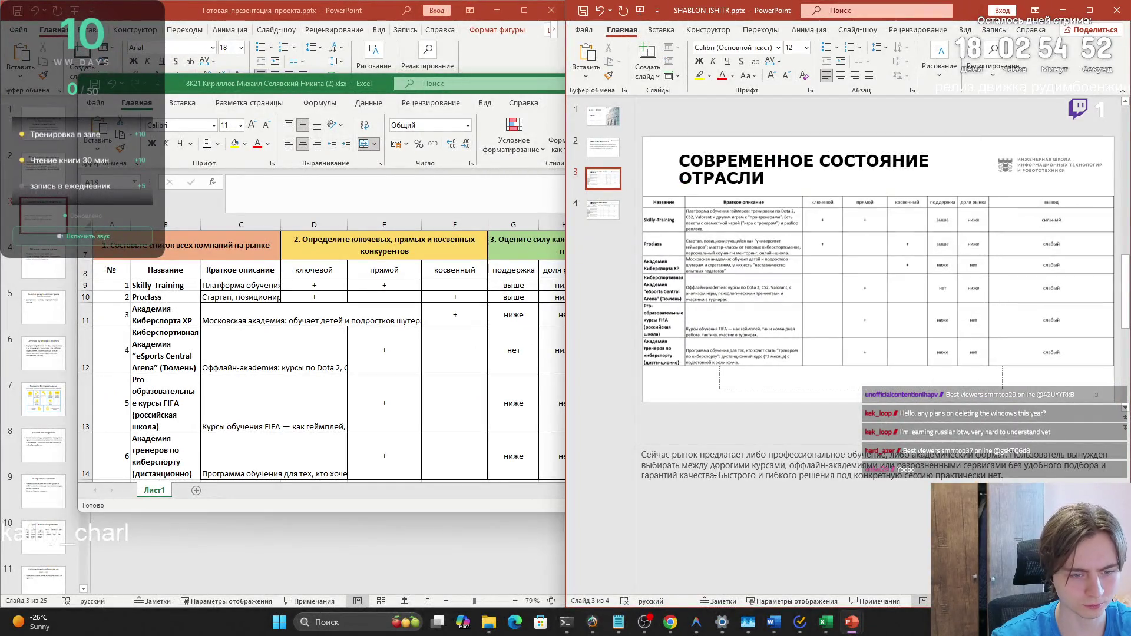
left_click_drag(769, 455, 778, 455)
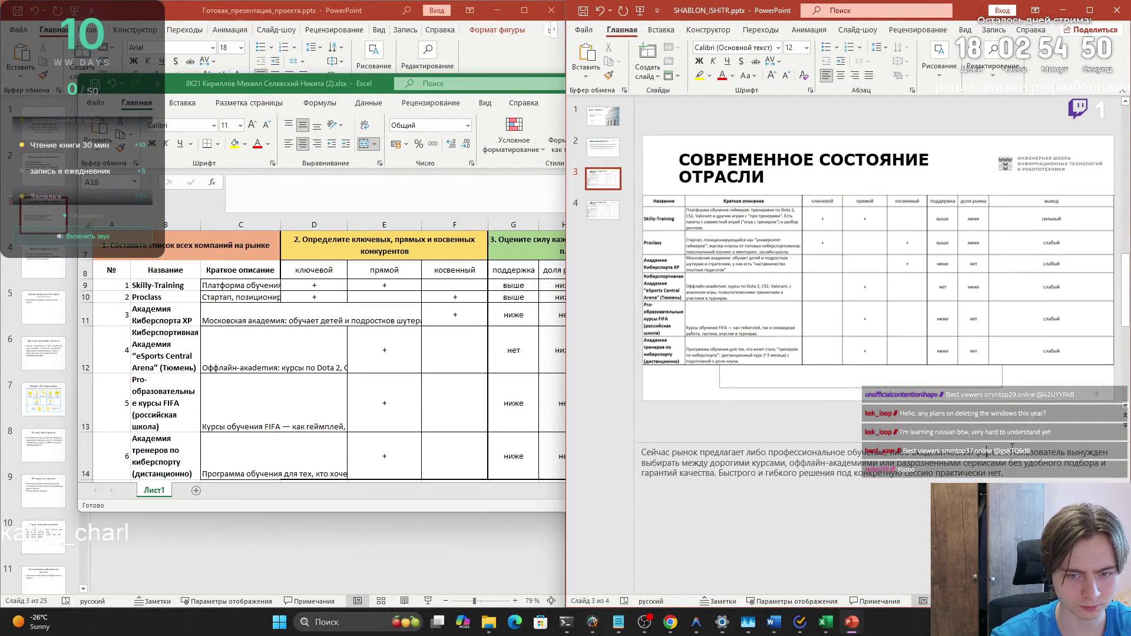
left_click(702, 463)
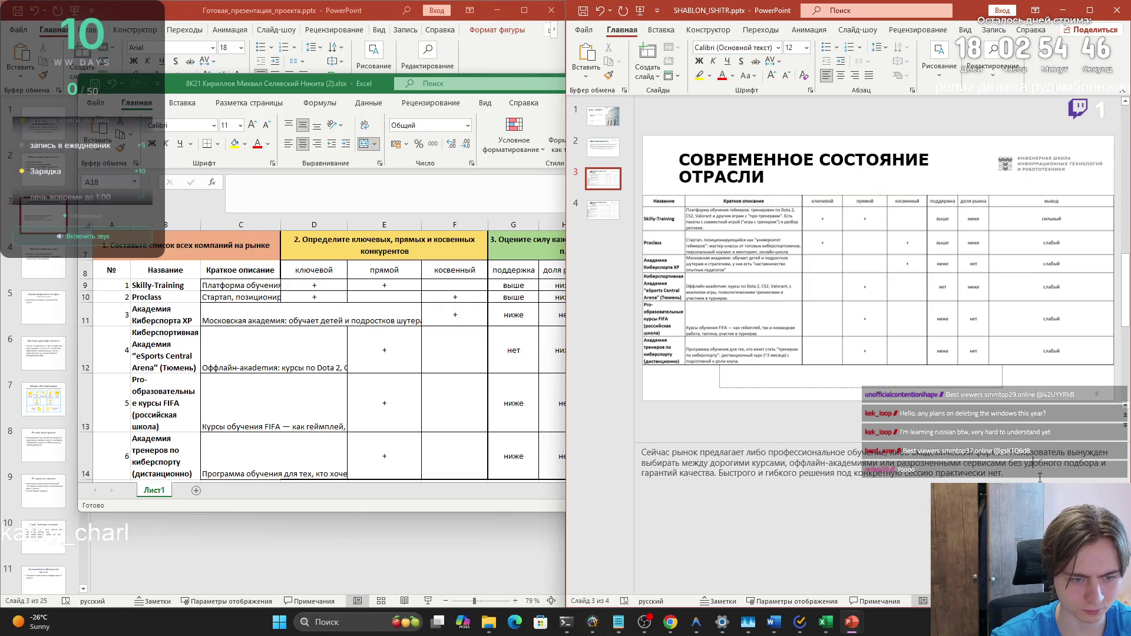
key("super+Tab")
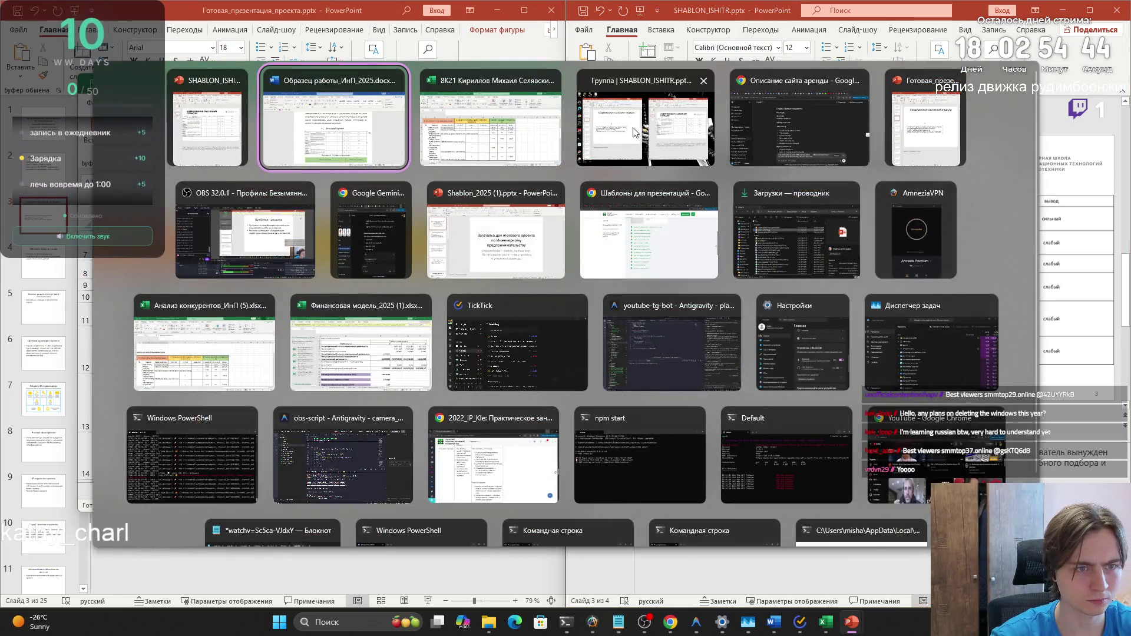
key("Escape")
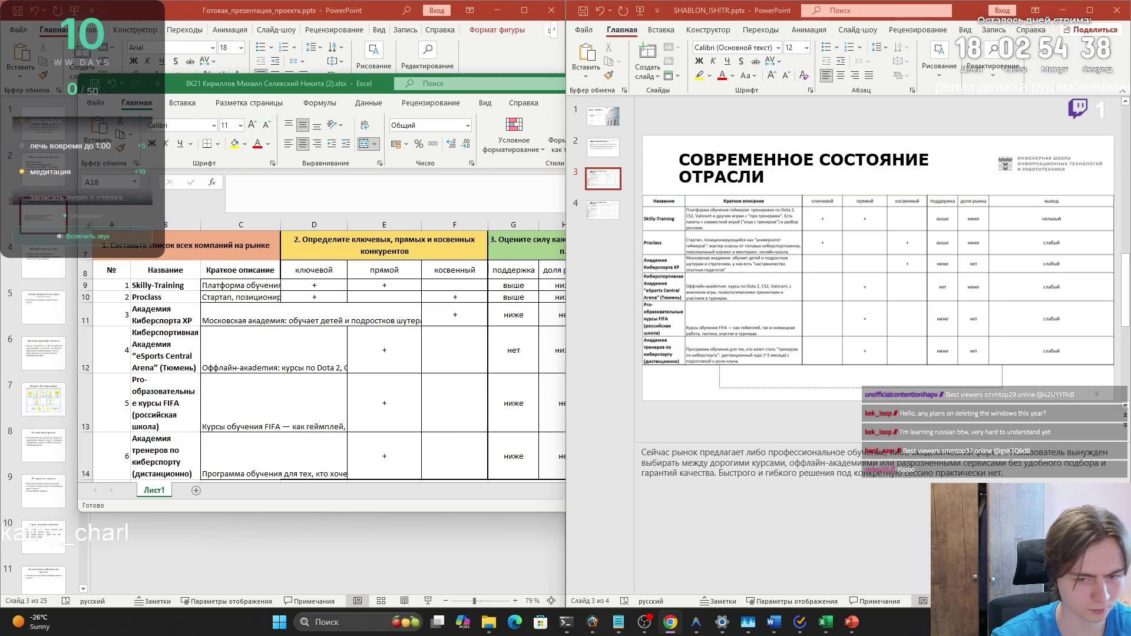
left_click(732, 482)
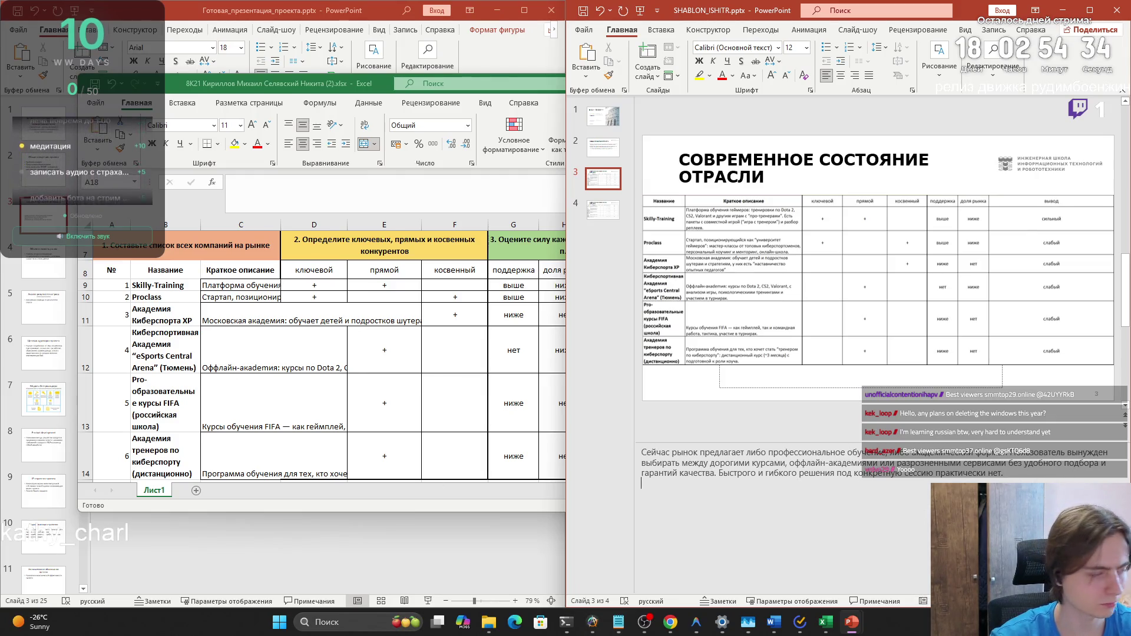
key("alt+Tab")
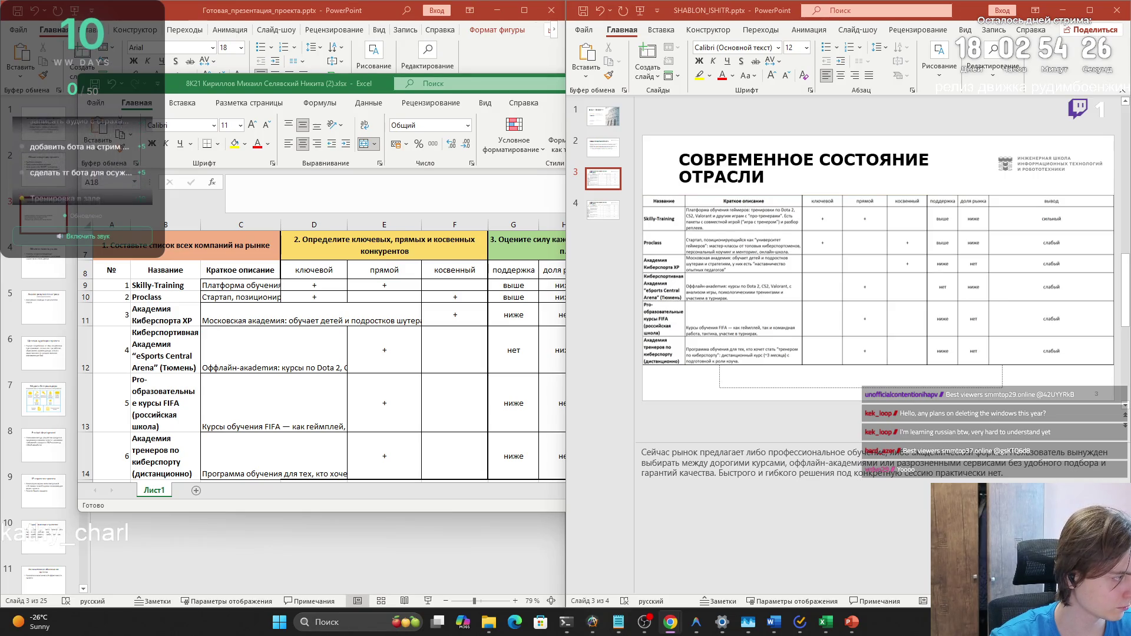
left_click(686, 593)
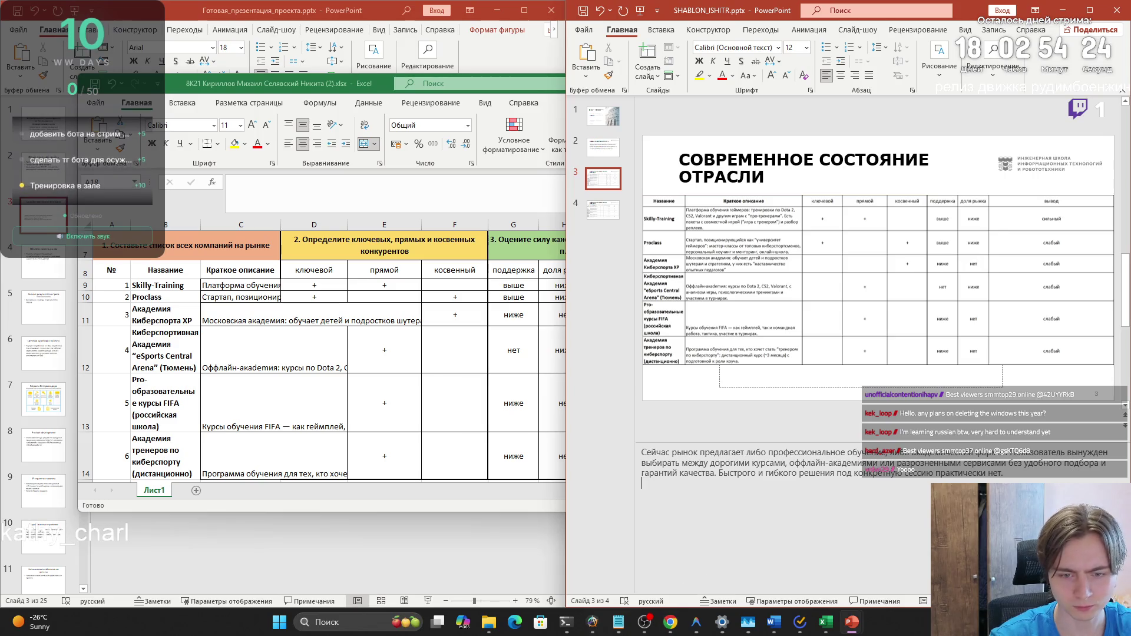
Paste the Skilly-Training paragraph into slide 3's notes and delete slide 4
key("ctrl+v")
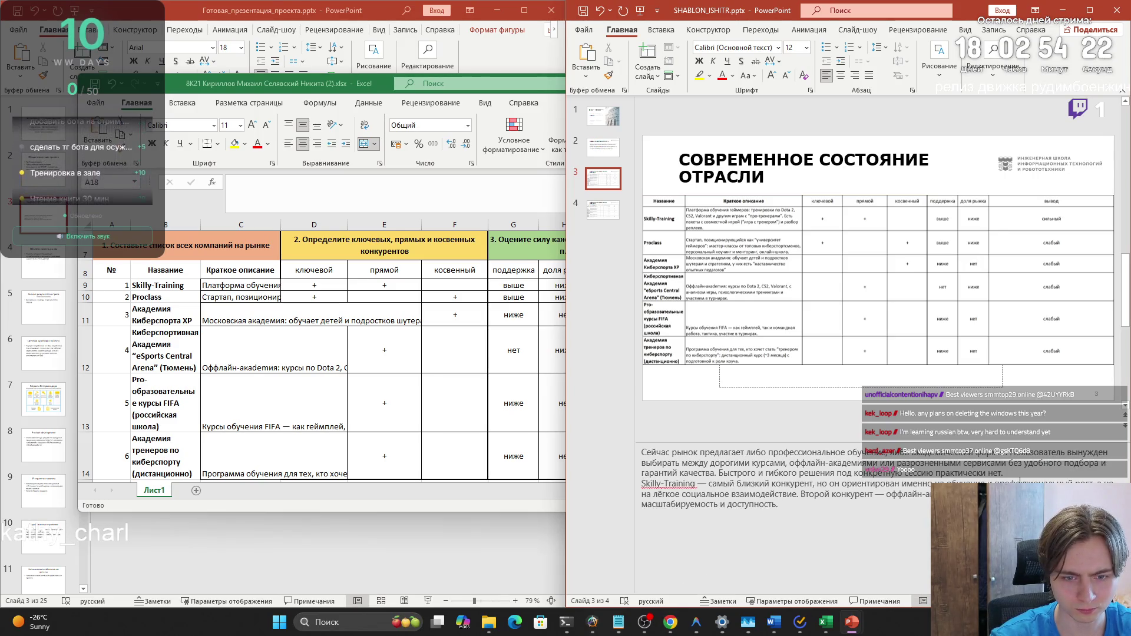
left_click(603, 217)
key("Delete")
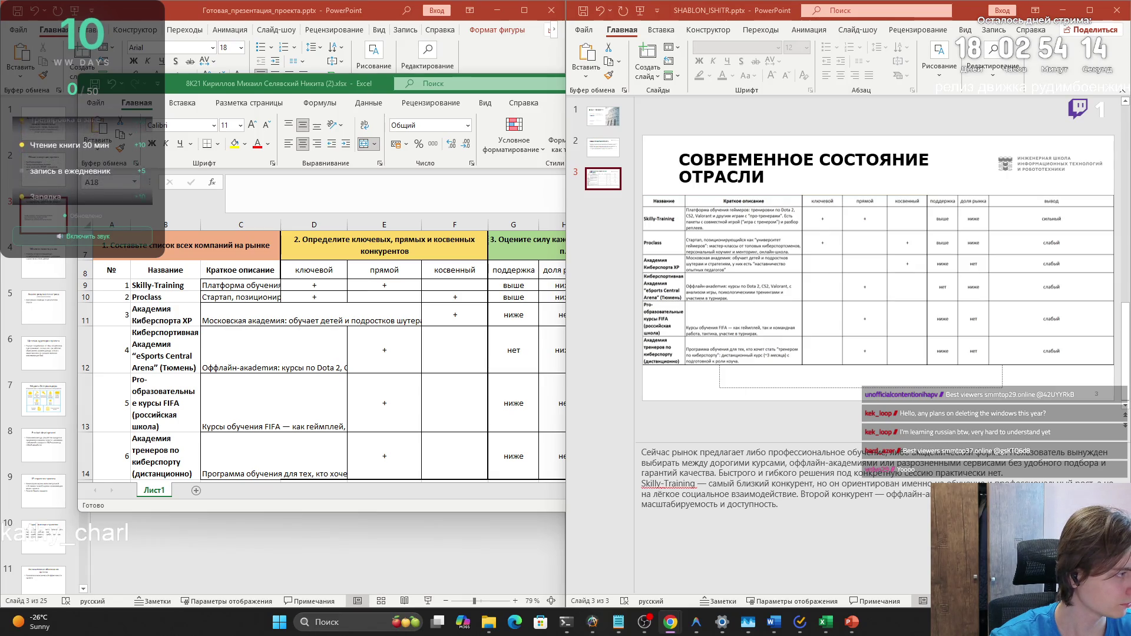
Add the other-competitors list to the notes, unbulleting Proclass and typing 'ориентируется на'
left_click(830, 528)
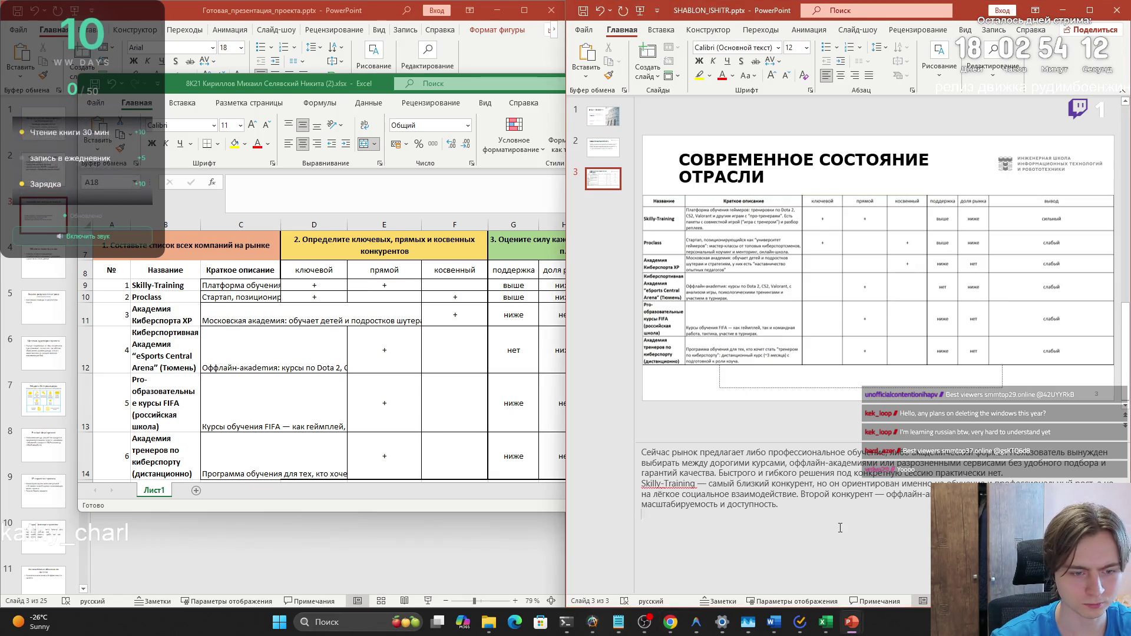
type("•Proclass — мастер-классы и менторинг •Академия киберспорта XP — обучение детей и подростков •Курсы FIFA — узкая игровая специализация •Академия тренеров — обучение будущих коучей")
left_click(647, 515)
key("BackSpace")
key("ctrl+Right")
key("ctrl+shift+Right")
type("ориент")
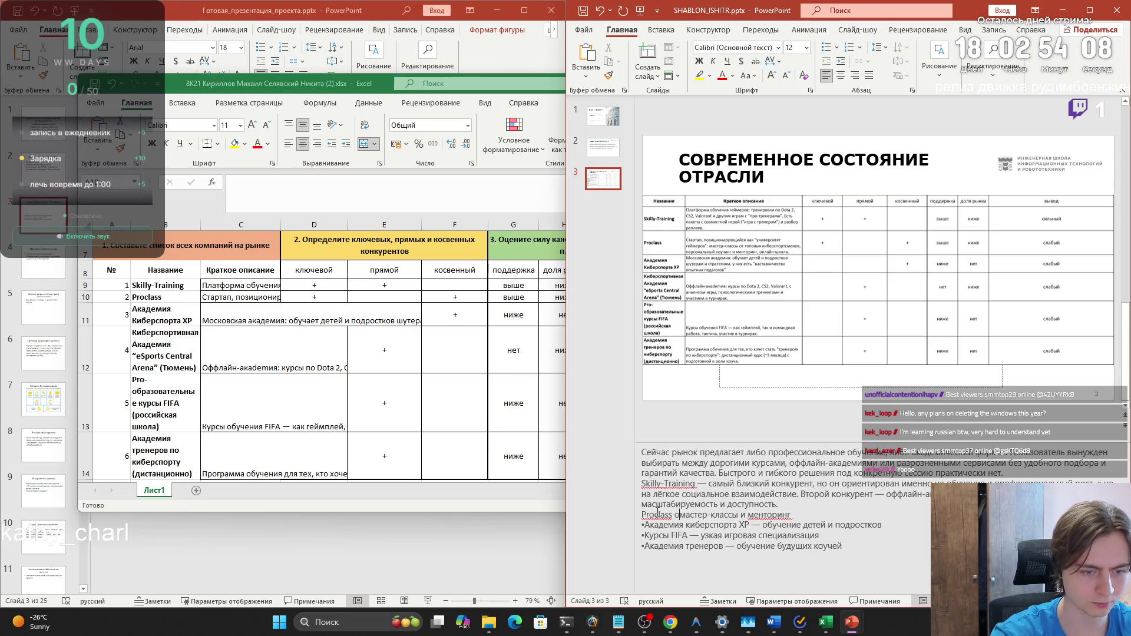
type("ируется на")
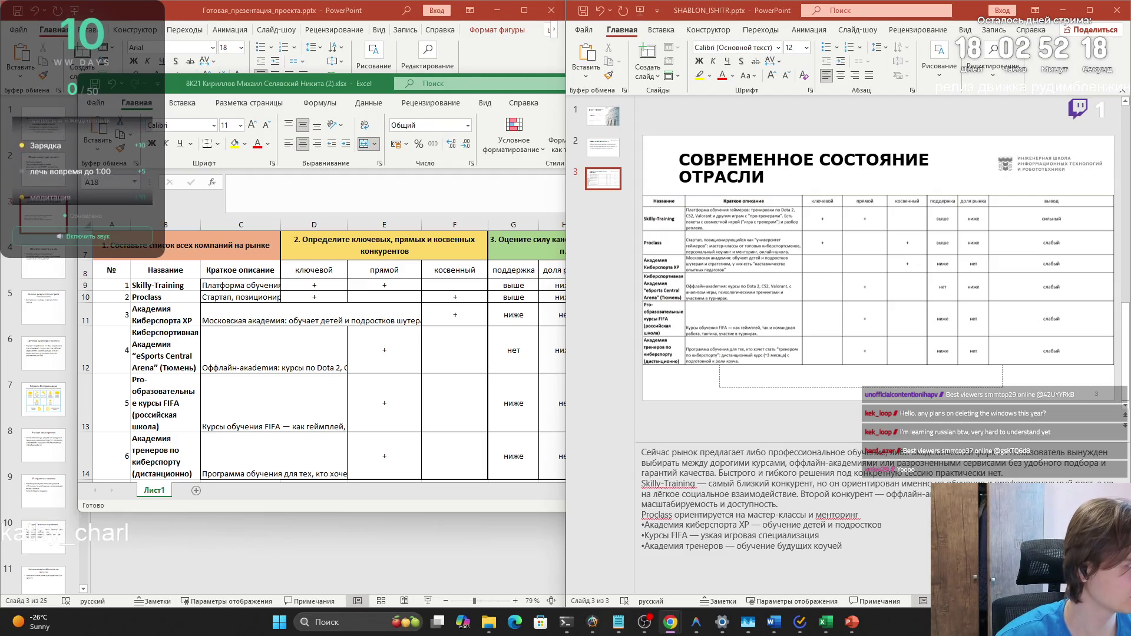
In slide 3's notes, break the 'Второй конкурент' sentence onto its own line
left_click(780, 503)
mouse_move(780, 503)
left_mouse_down()
mouse_move(701, 489)
mouse_move(714, 485)
left_mouse_up()
left_click(814, 495)
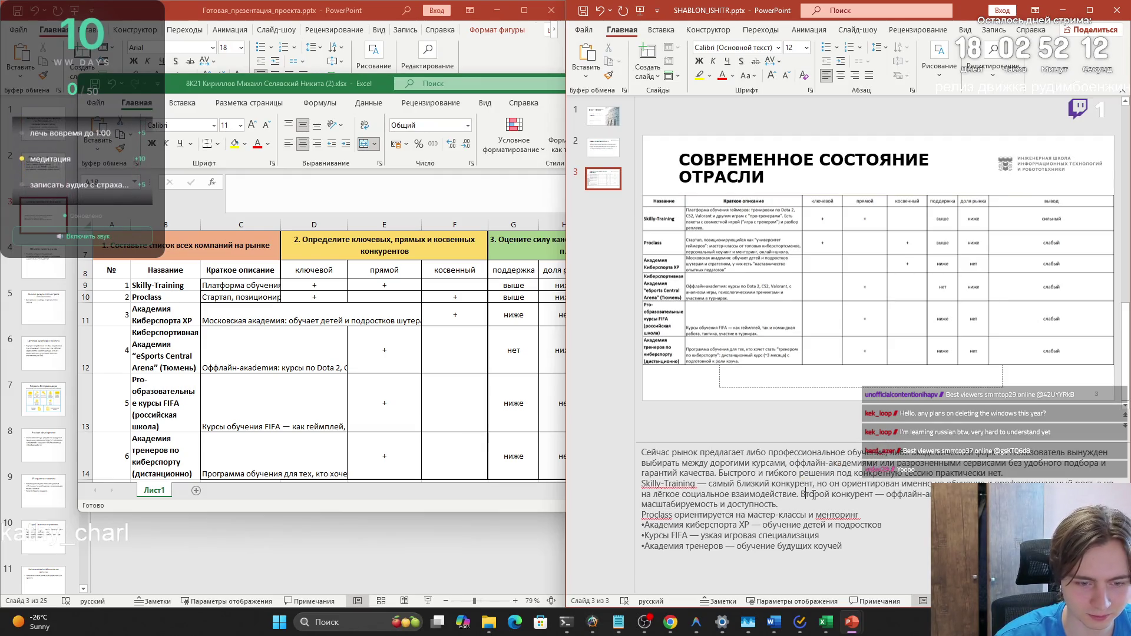
key("Return")
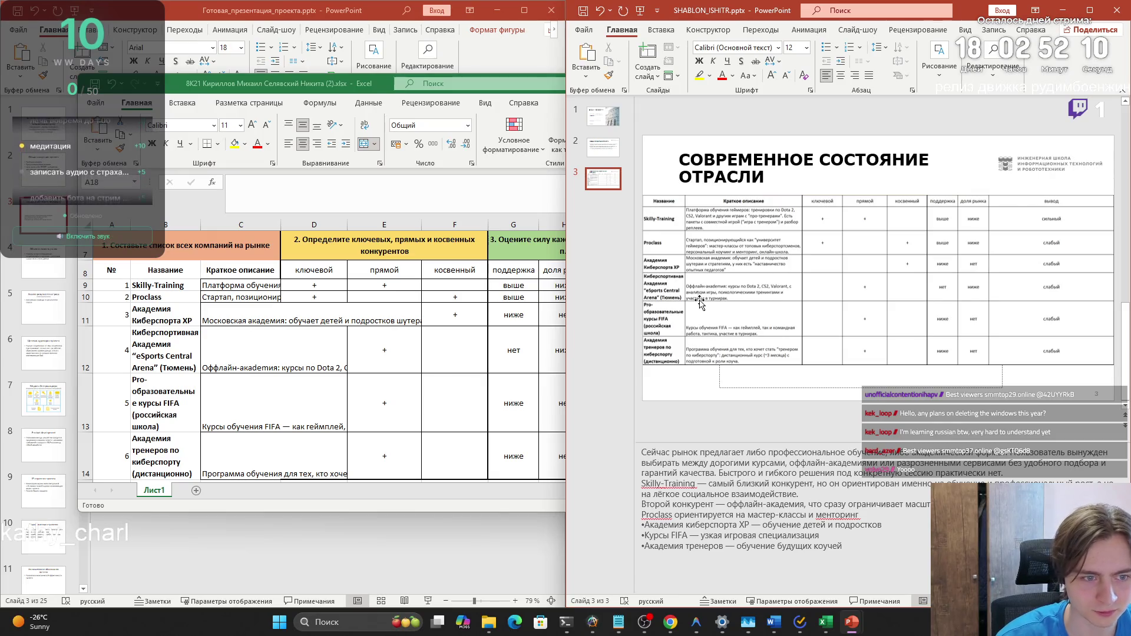
Copy the competitor name 'eSports Central Arena' from its cell in the Excel matrix
scroll(180, 350, "down", 4)
scroll(184, 355, "up", 1)
left_click(192, 339)
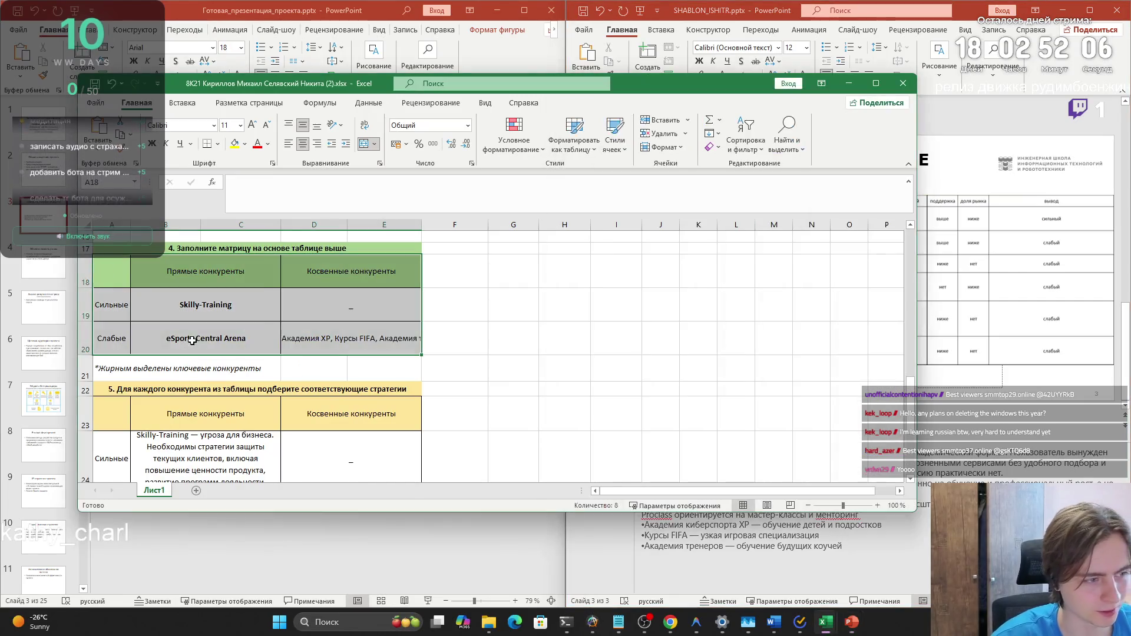
double_click(193, 340)
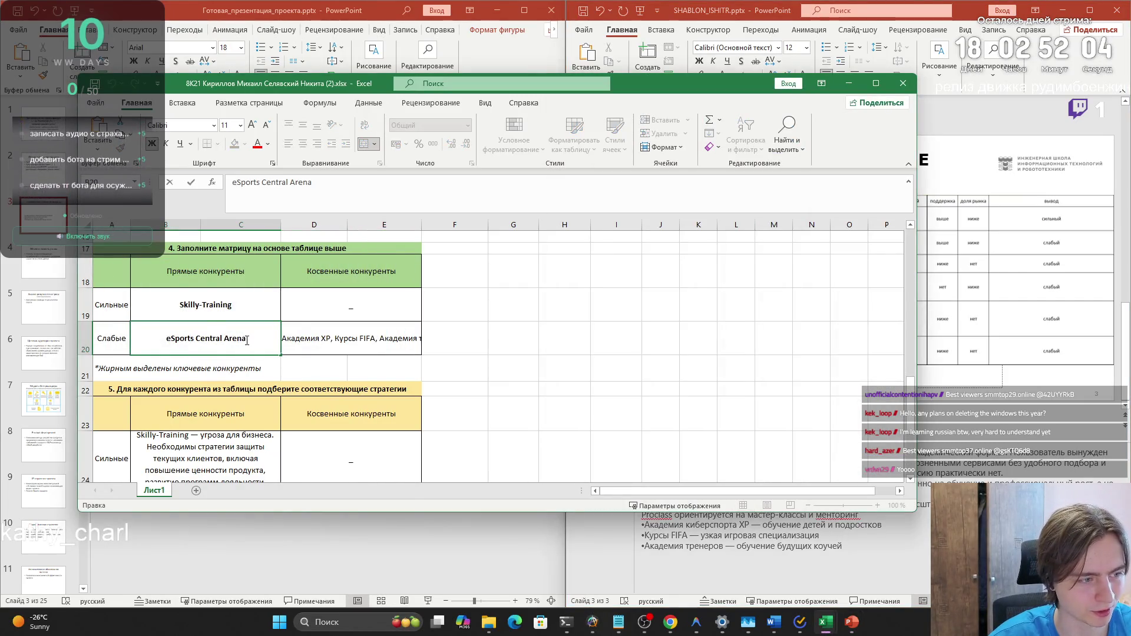
left_click_drag(167, 340, 247, 340)
key("ctrl+c")
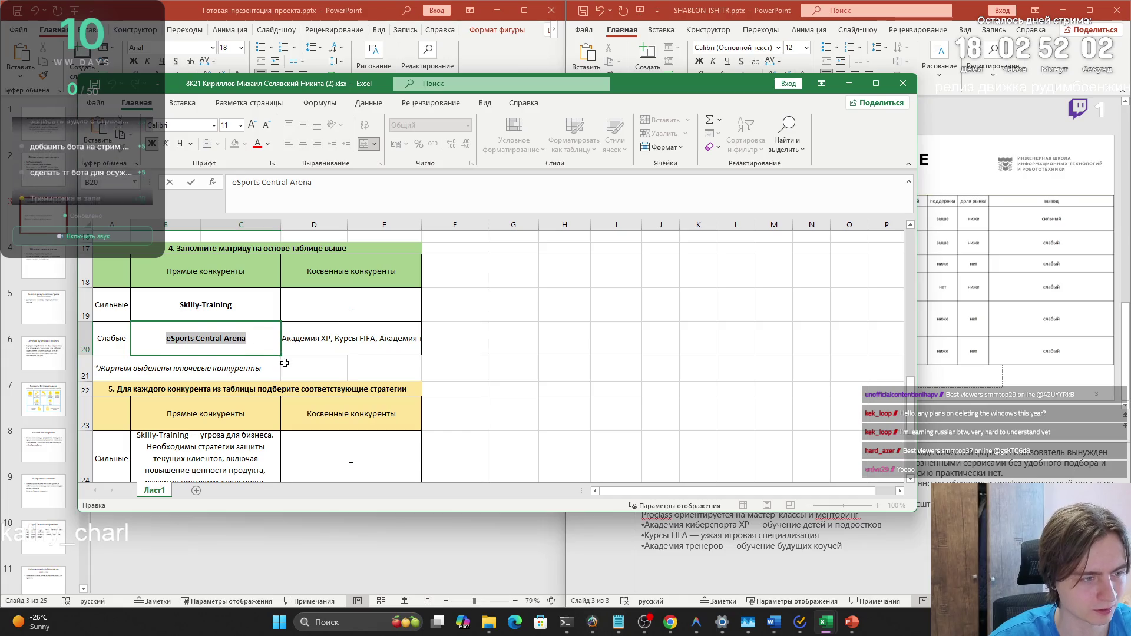
left_click(285, 362)
scroll(285, 362, "up", 4)
left_click(260, 376)
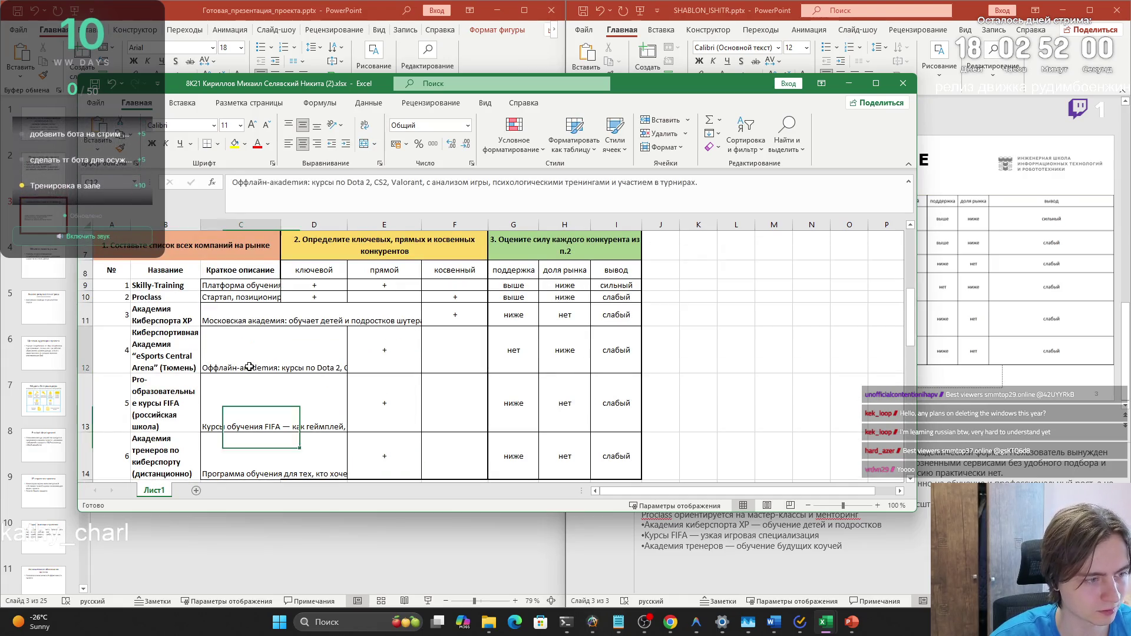
left_click(168, 353)
left_click(838, 570)
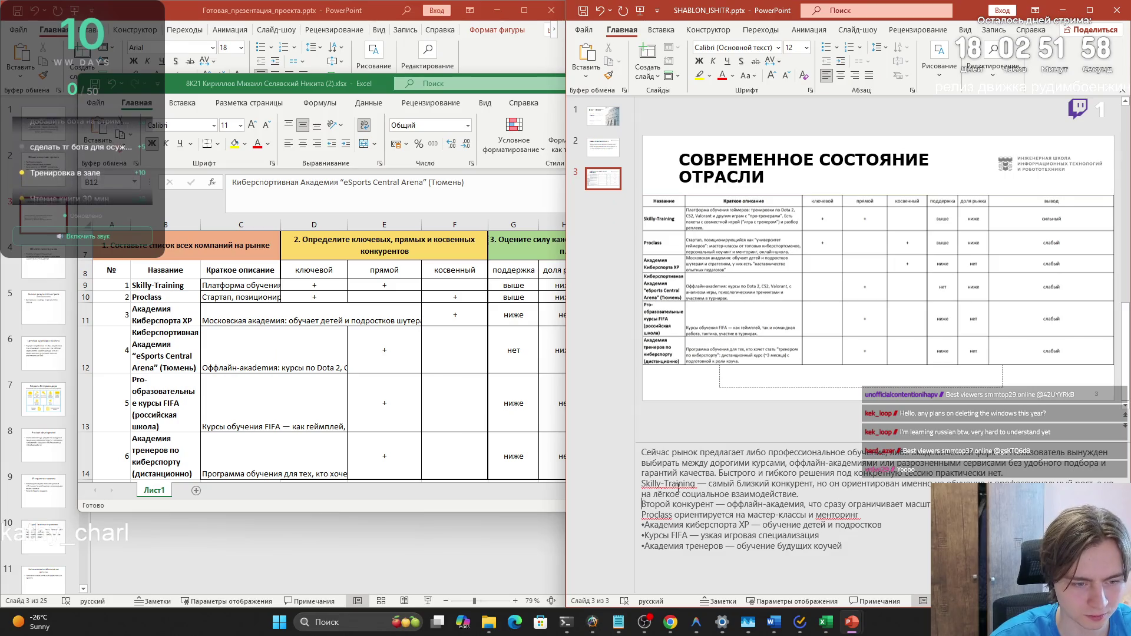
Replace 'Второй конкурент' in the notes with the pasted name 'eSports Central Arena'
left_click(711, 504)
double_click(711, 504)
key("shift+Home")
key("ctrl+v")
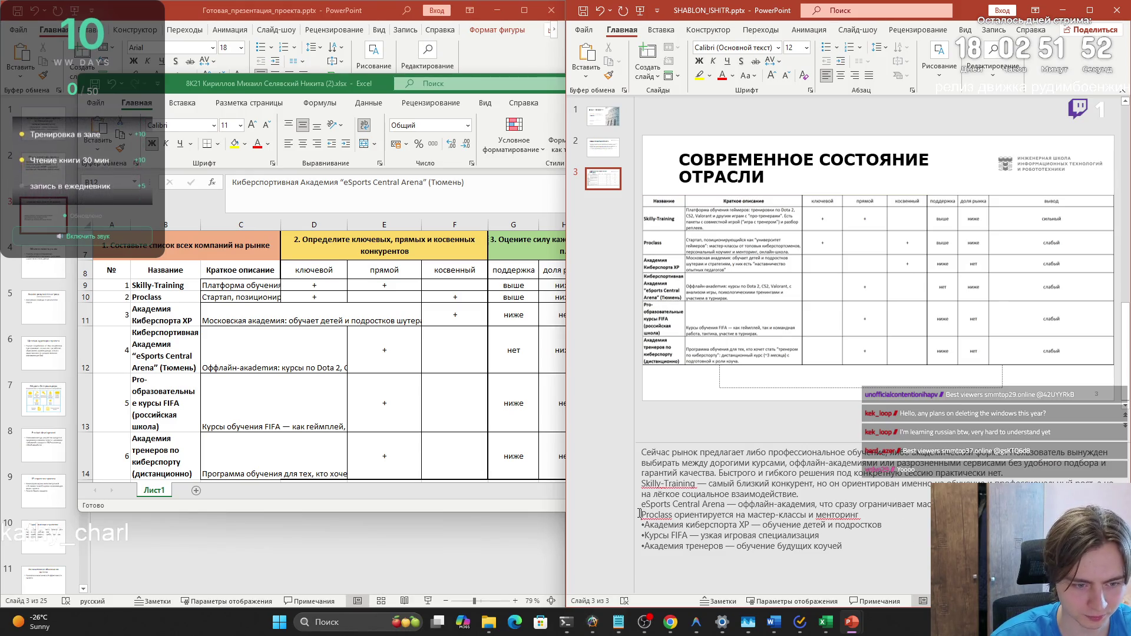
Remove the bullets from the Академия киберспорта XP, Курсы FIFA and Академия тренеров notes lines
double_click(812, 515)
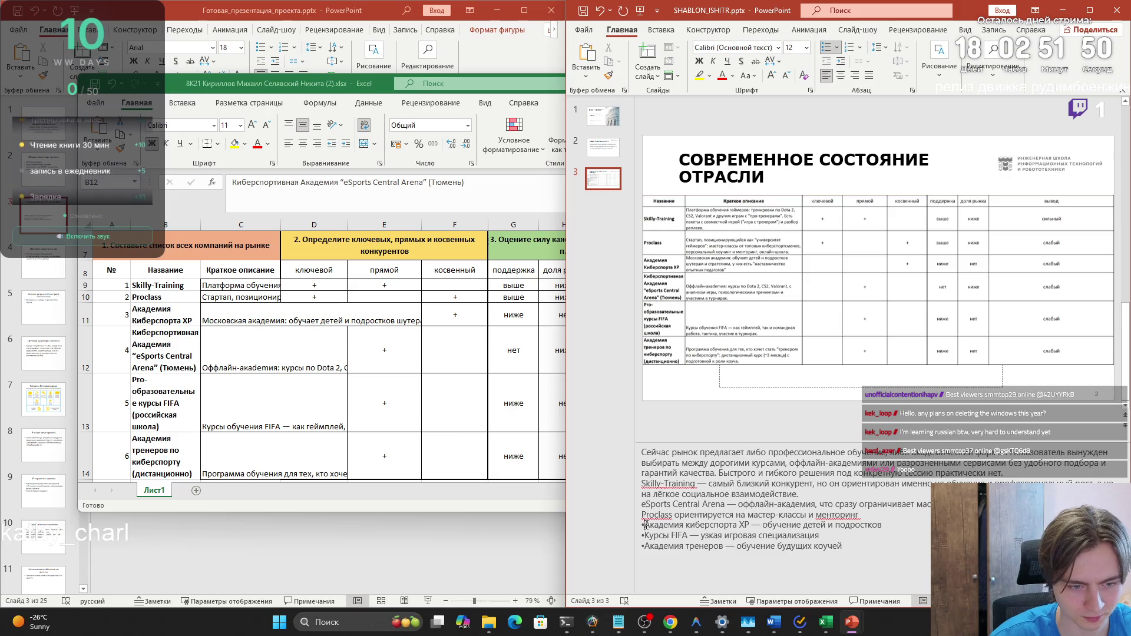
left_click(763, 524)
key("Home")
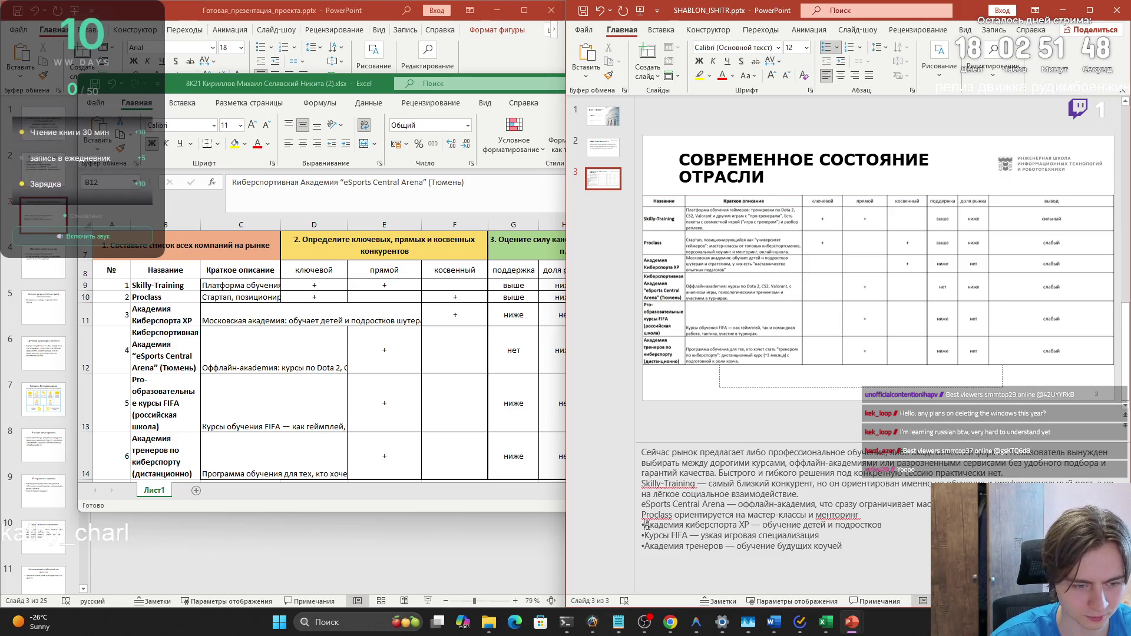
key("BackSpace")
key("Down")
key("BackSpace")
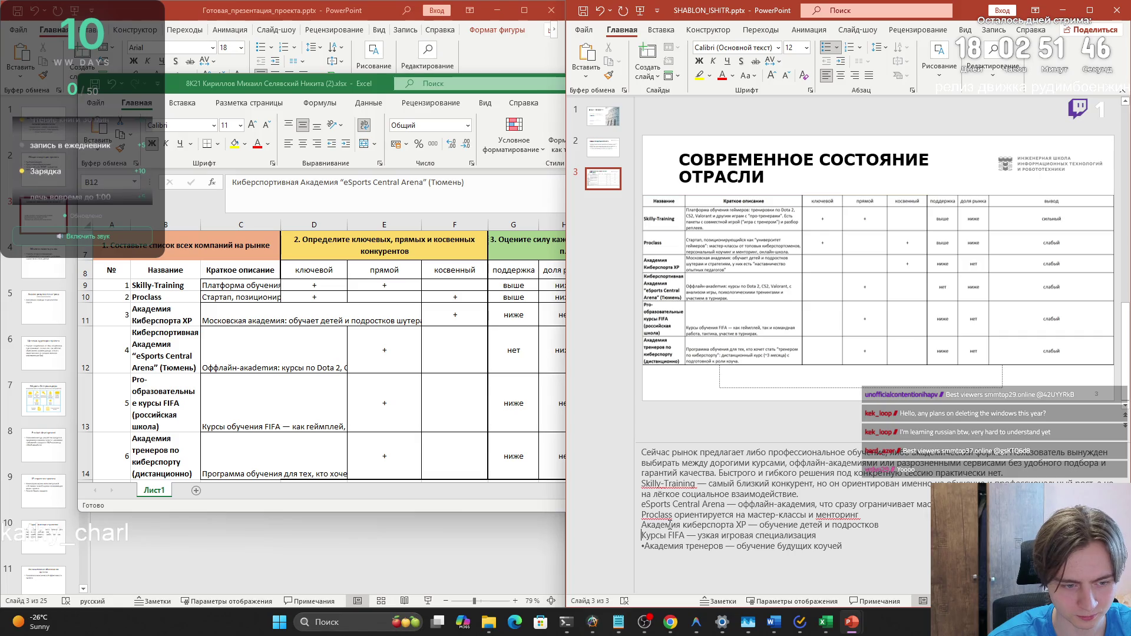
key("Down")
key("BackSpace")
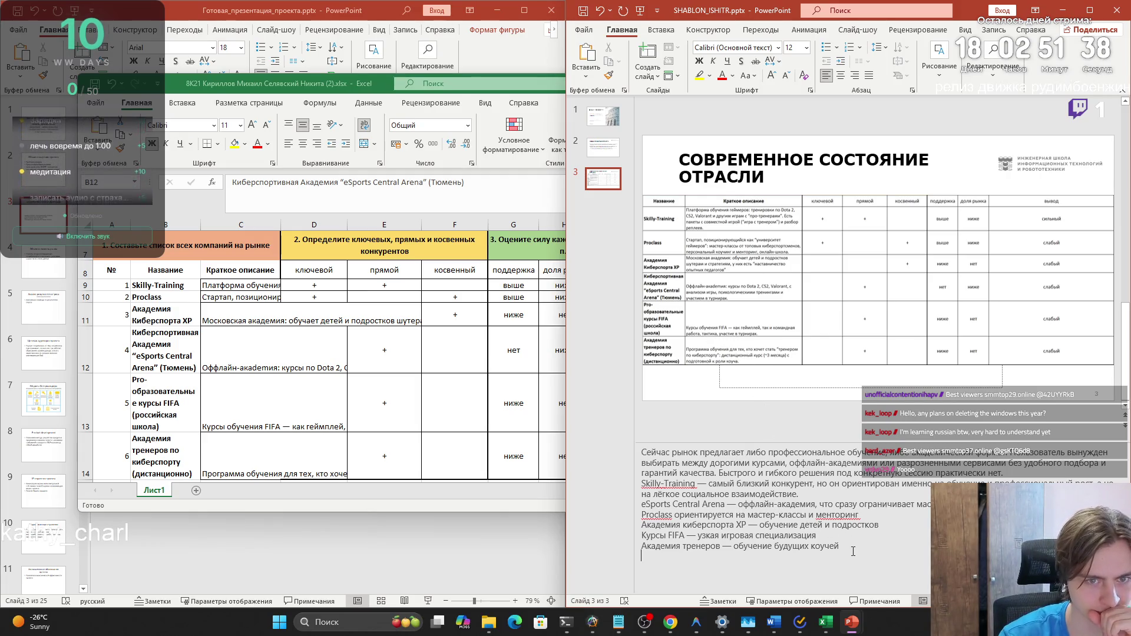
Review the Skilly-Training notes paragraph, then add a new slide 4 after the competitor slide
left_click_drag(709, 484, 867, 494)
left_click(792, 493)
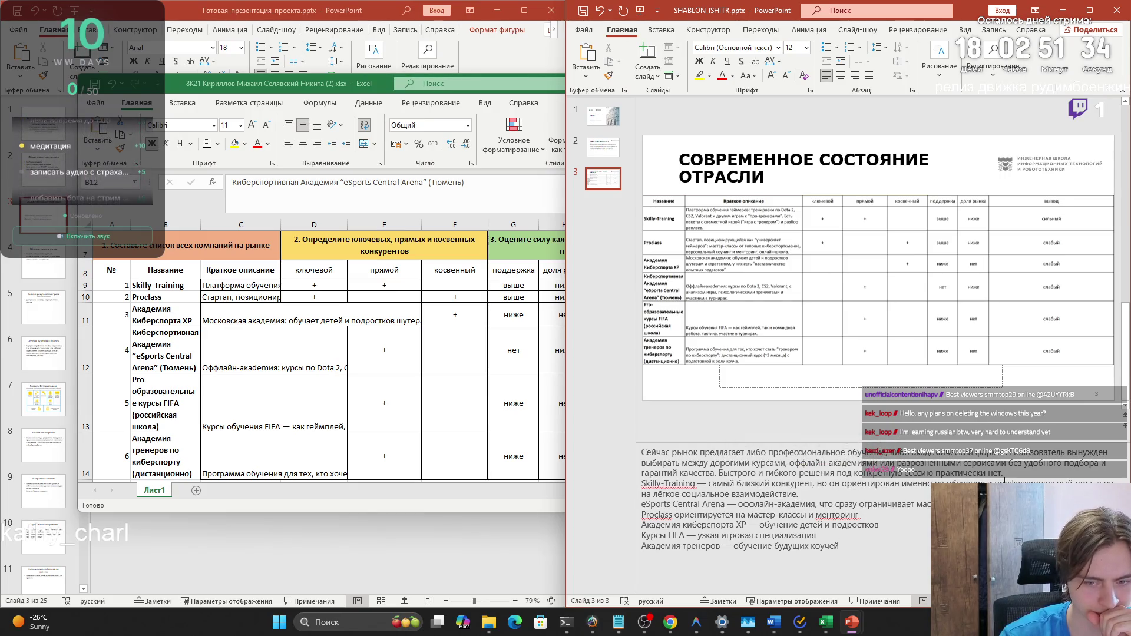
left_click_drag(797, 494, 654, 495)
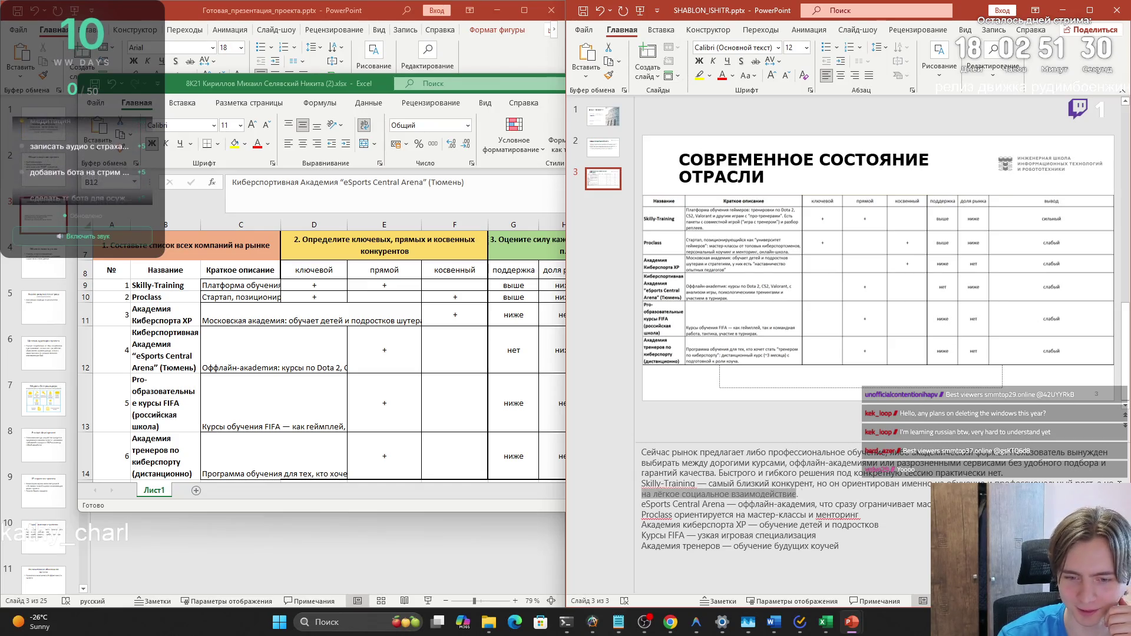
left_click(1095, 482)
left_click(886, 497)
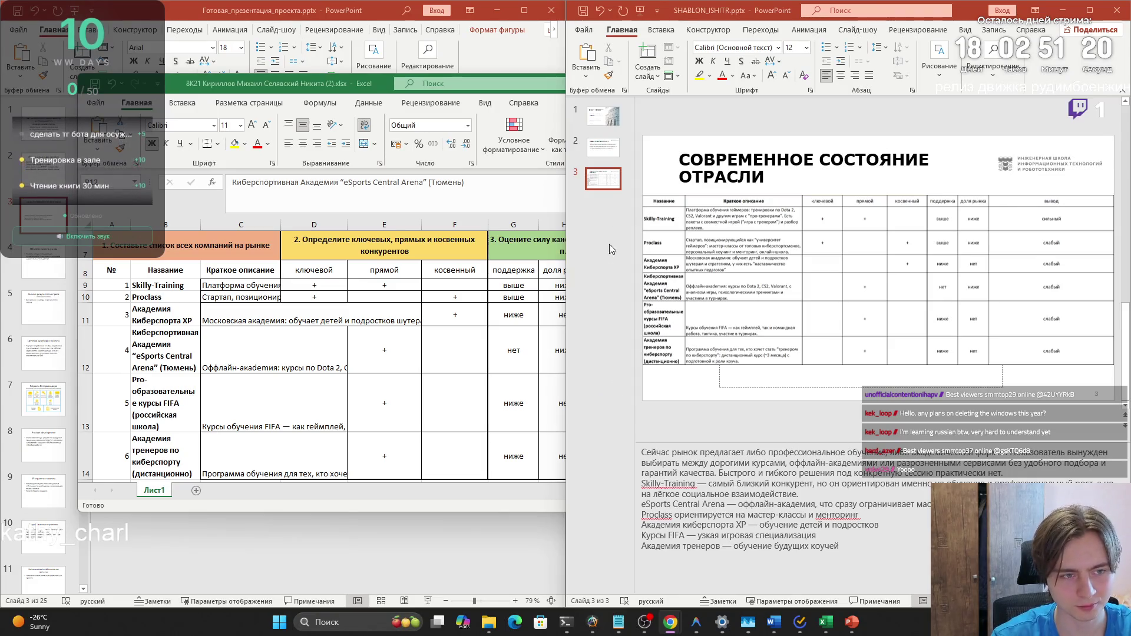
left_click(647, 57)
left_click(647, 57)
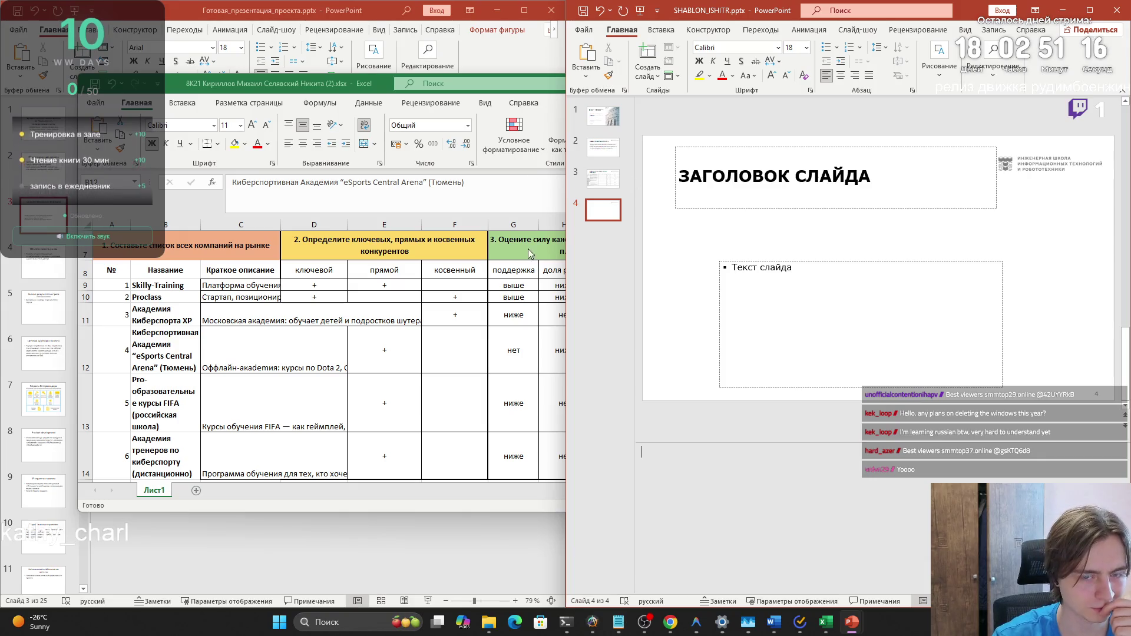
Copy the title 'Объем и емкость рынка' from the finished presentation's slide 4 into the template's slide 4
left_click(46, 269)
left_click(46, 269)
left_click_drag(186, 162, 472, 163)
left_click(778, 178)
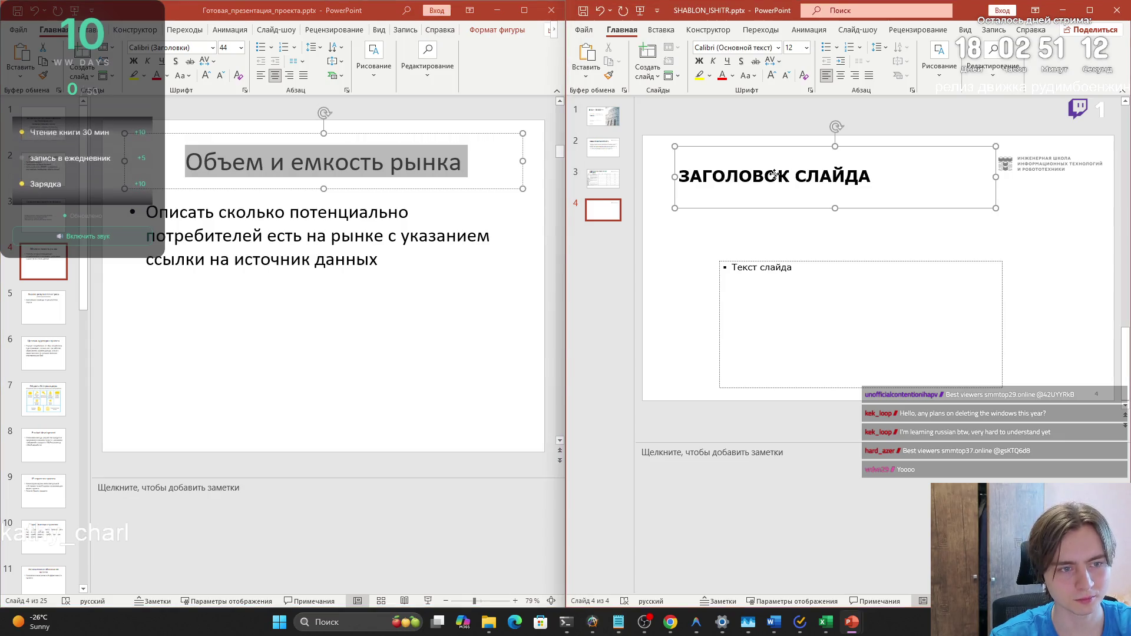
type("ОБЪЕМ И ЕМКОСТЬ РЫНКА")
left_click(750, 269)
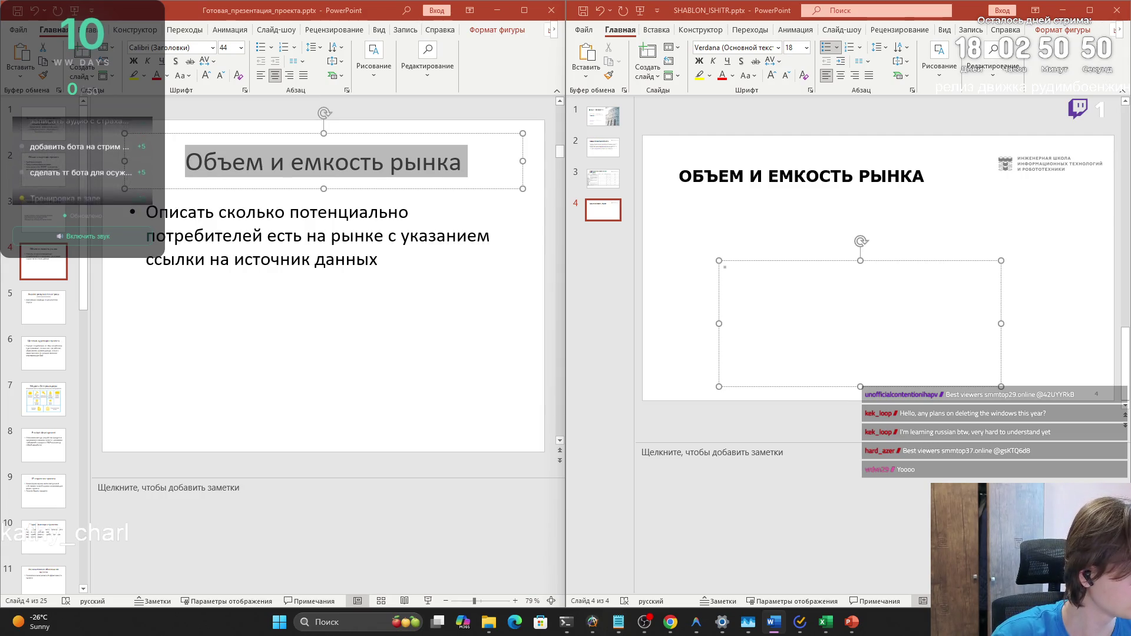
Paste the market-size paragraphs into the body, enlarge their font, and move and widen the text box
key("ctrl+v")
left_click(807, 48)
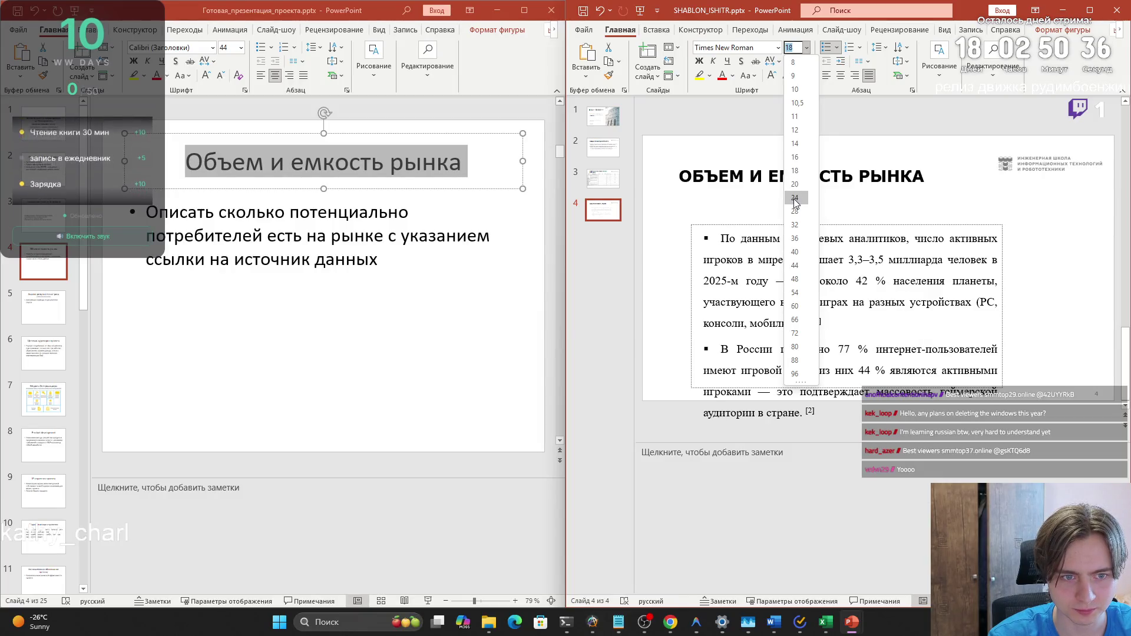
left_click(795, 197)
left_click_drag(785, 227, 774, 205)
left_click_drag(988, 285, 1094, 283)
Check the Insert options, then place the caret right after 'мобильные' in the first bullet
left_click(893, 396)
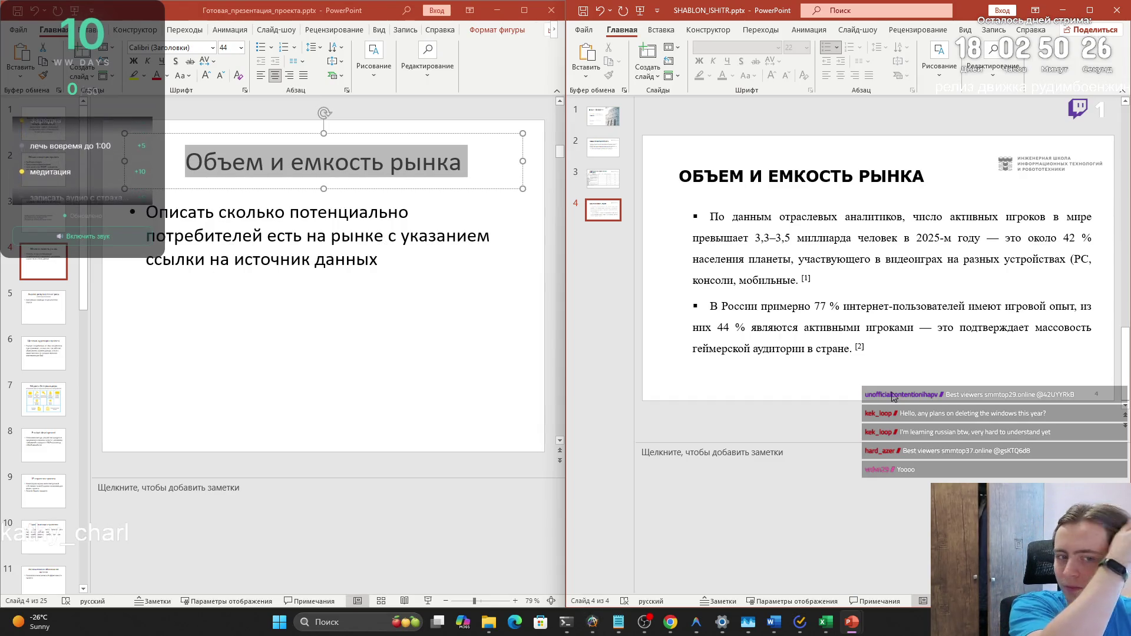
left_click(756, 372)
left_click(714, 380)
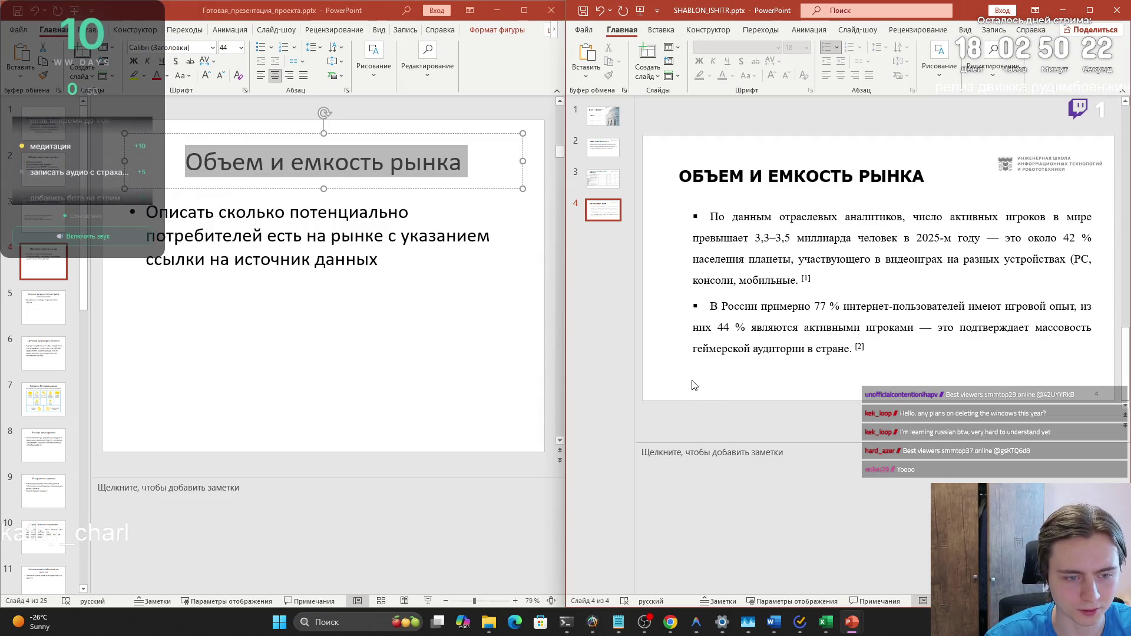
left_click(661, 29)
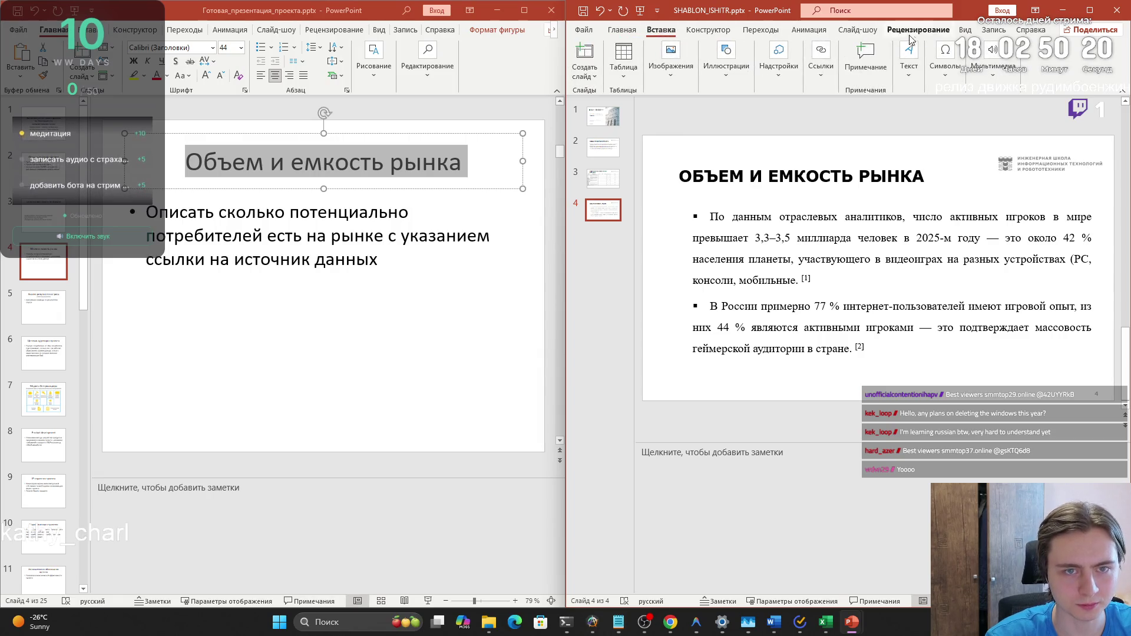
left_click(623, 30)
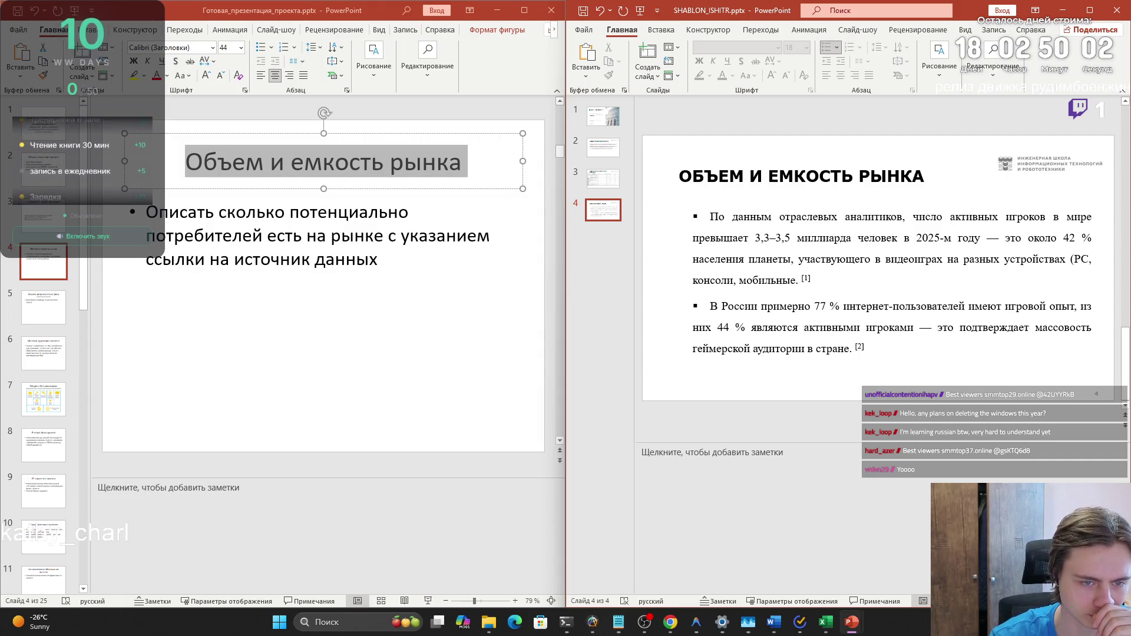
left_click(797, 281)
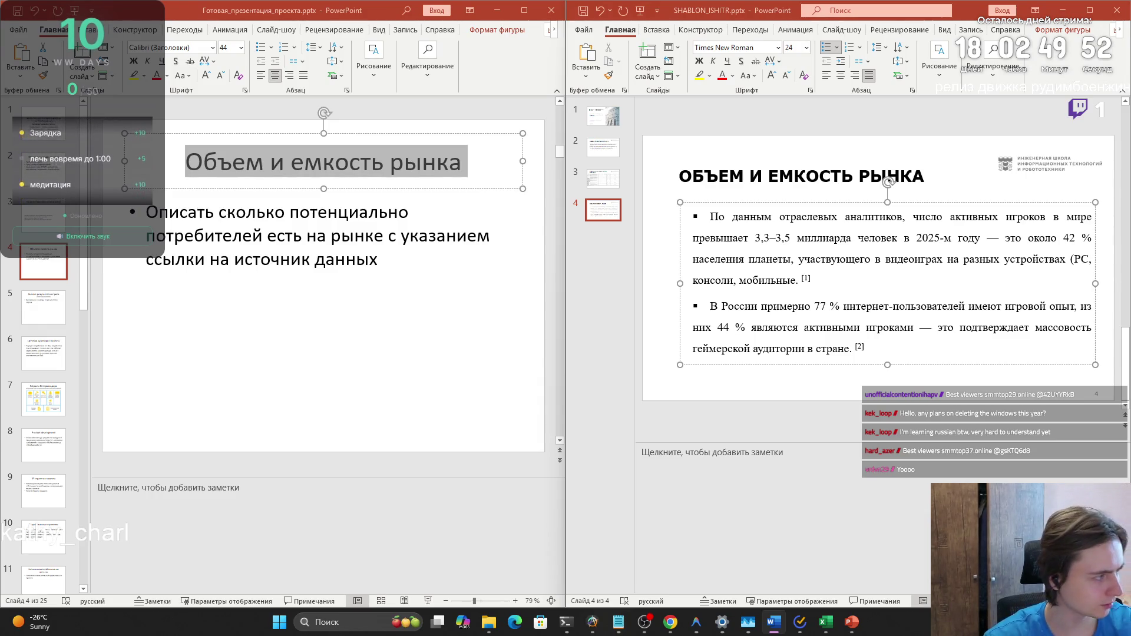
left_click(796, 281)
Add ')' after 'мобильные' in the first bullet, then select the title and body paragraphs
type(")")
left_click(931, 340)
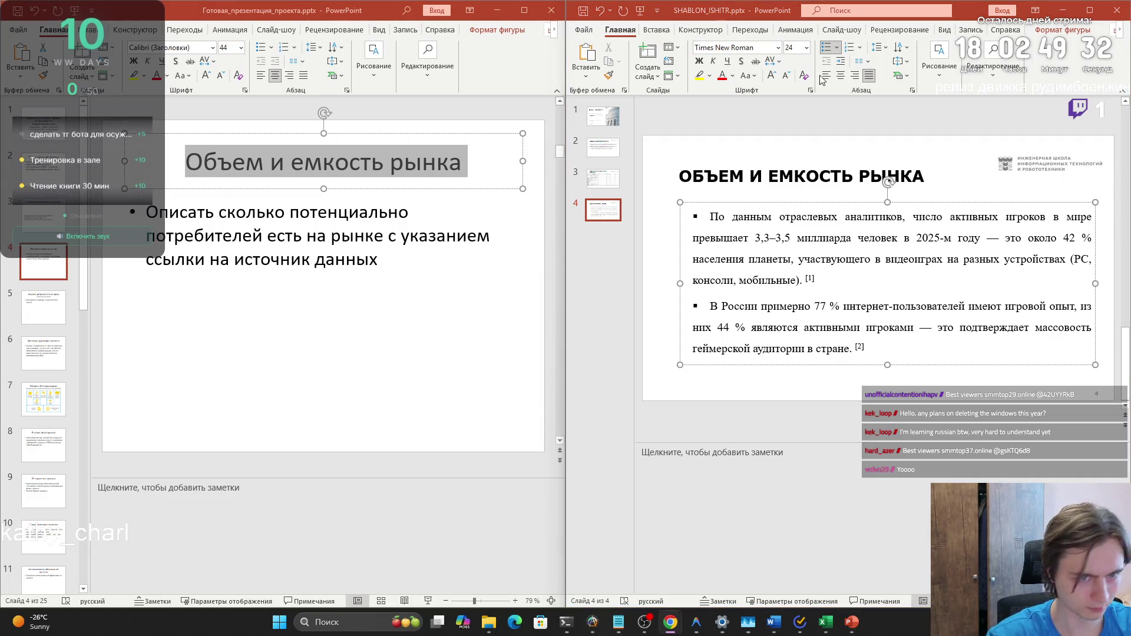
triple_click(768, 169)
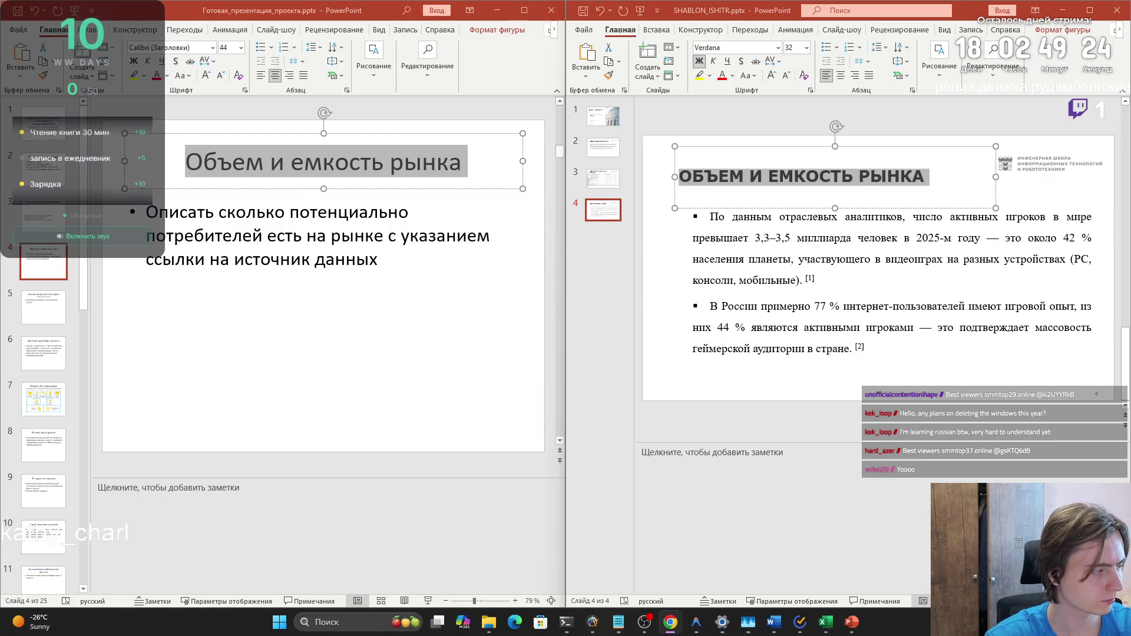
left_click(701, 344)
mouse_move(871, 352)
left_mouse_down()
mouse_move(737, 262)
mouse_move(695, 215)
left_mouse_up()
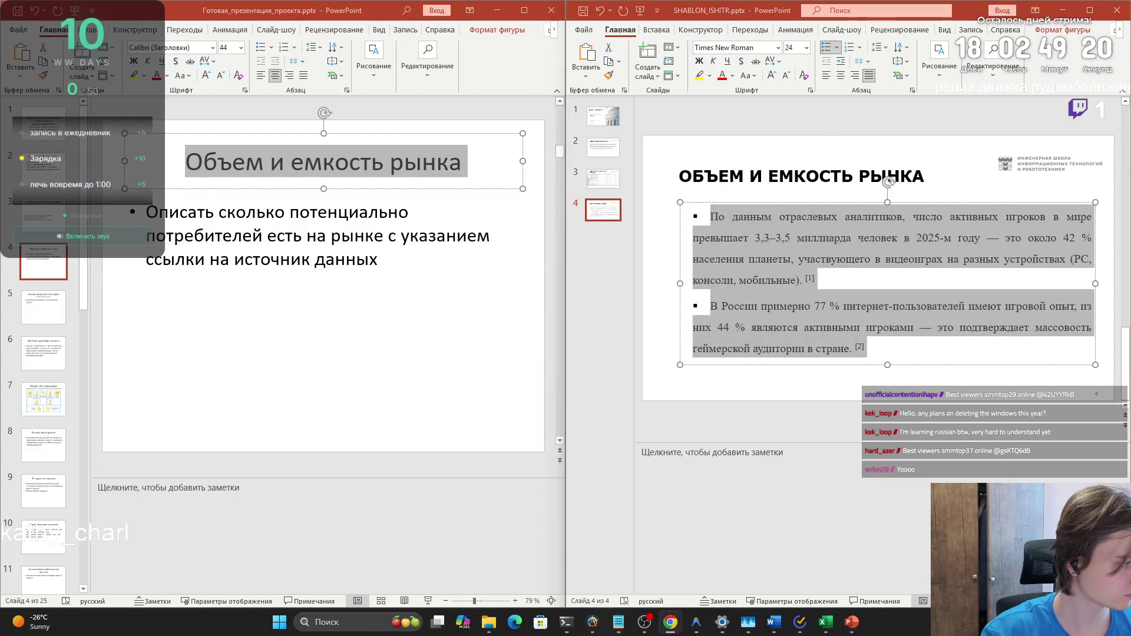
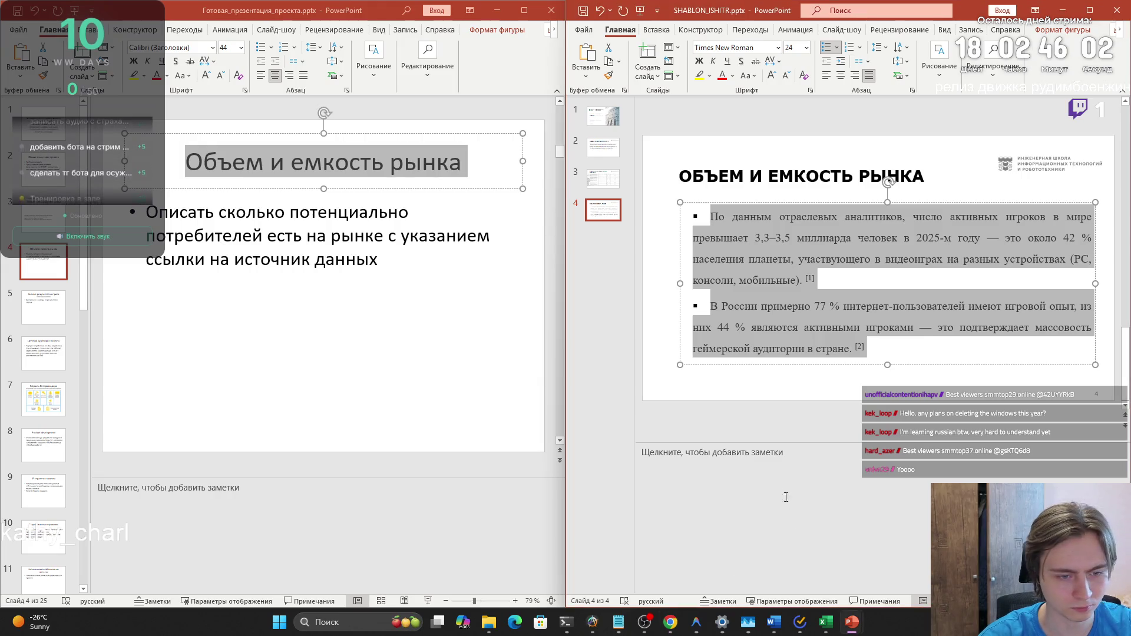
Paste the gaming-market paragraph into the slide's speaker notes and delete stray words like 'игровой опыт'
left_click(716, 453)
key("ctrl+v")
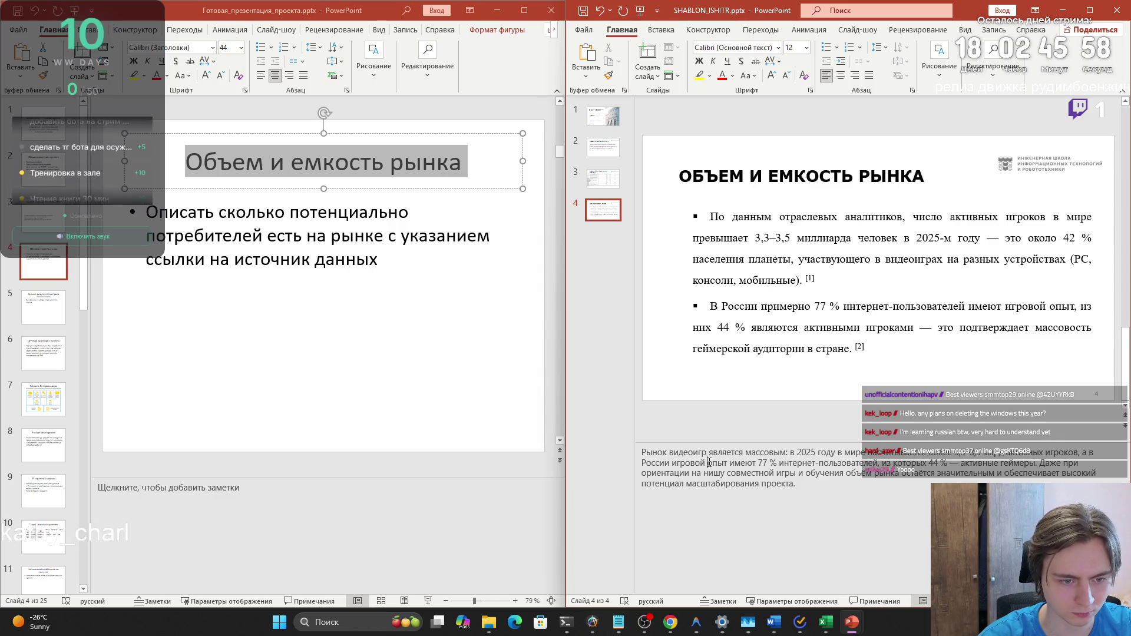
left_click_drag(673, 464, 727, 463)
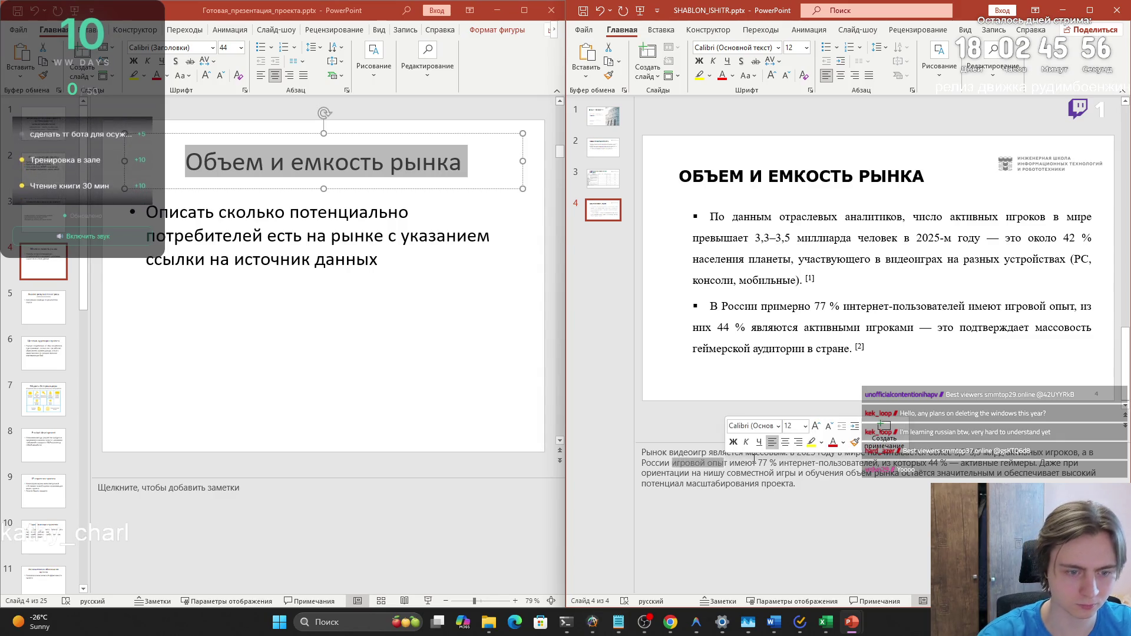
key("Delete")
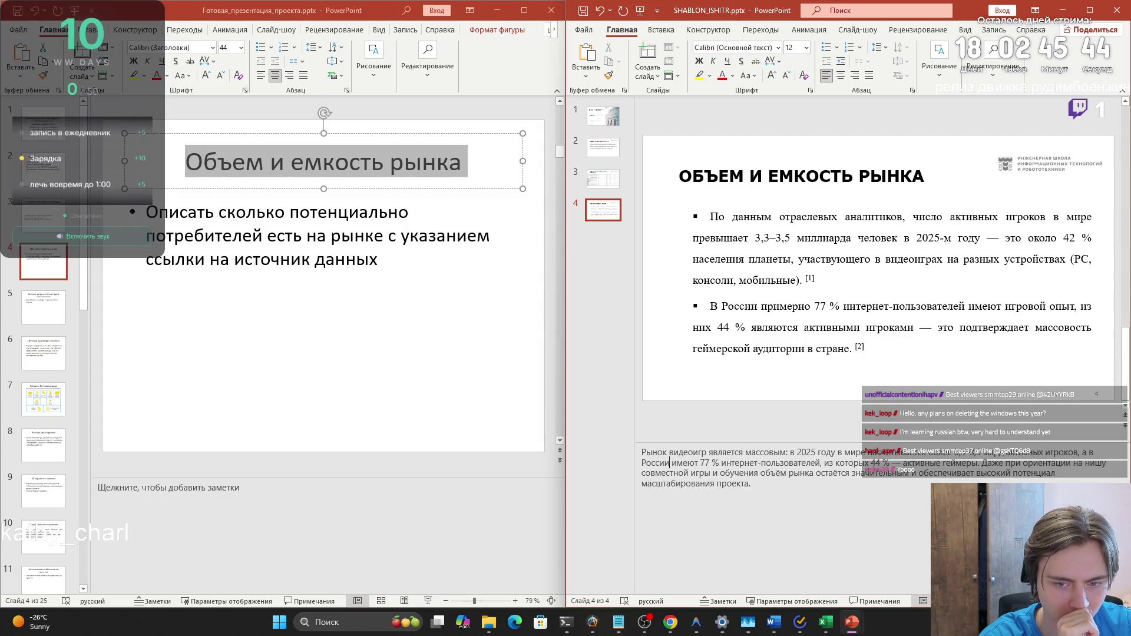
key("Delete")
key("Delete")
key("Delete")
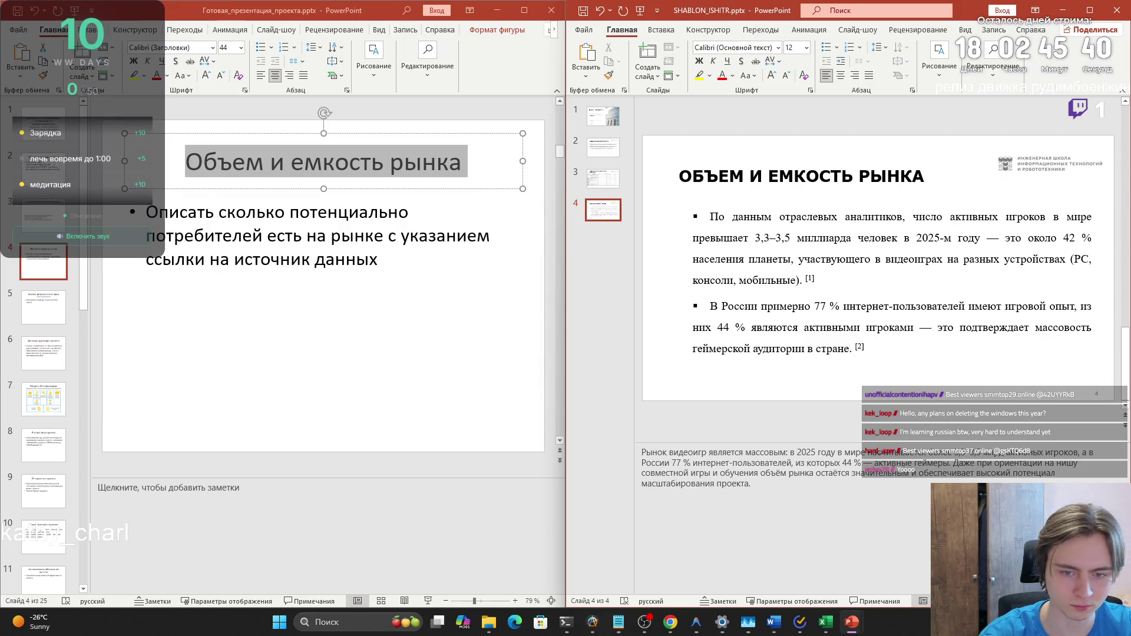
Undo an accidental duplicate paste in the notes, then add a new blank slide after slide 4
mouse_move(839, 452)
left_mouse_down()
mouse_move(1031, 464)
mouse_move(1061, 451)
left_mouse_up()
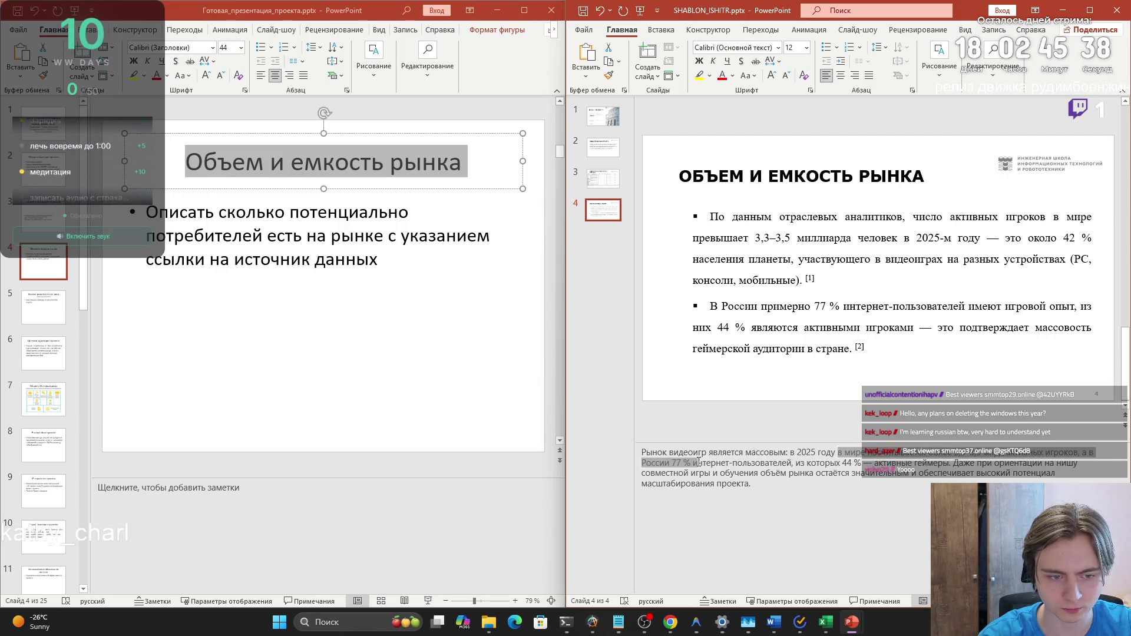
mouse_move(641, 464)
left_mouse_down()
mouse_move(1018, 464)
mouse_move(822, 479)
left_mouse_up()
left_click(821, 480)
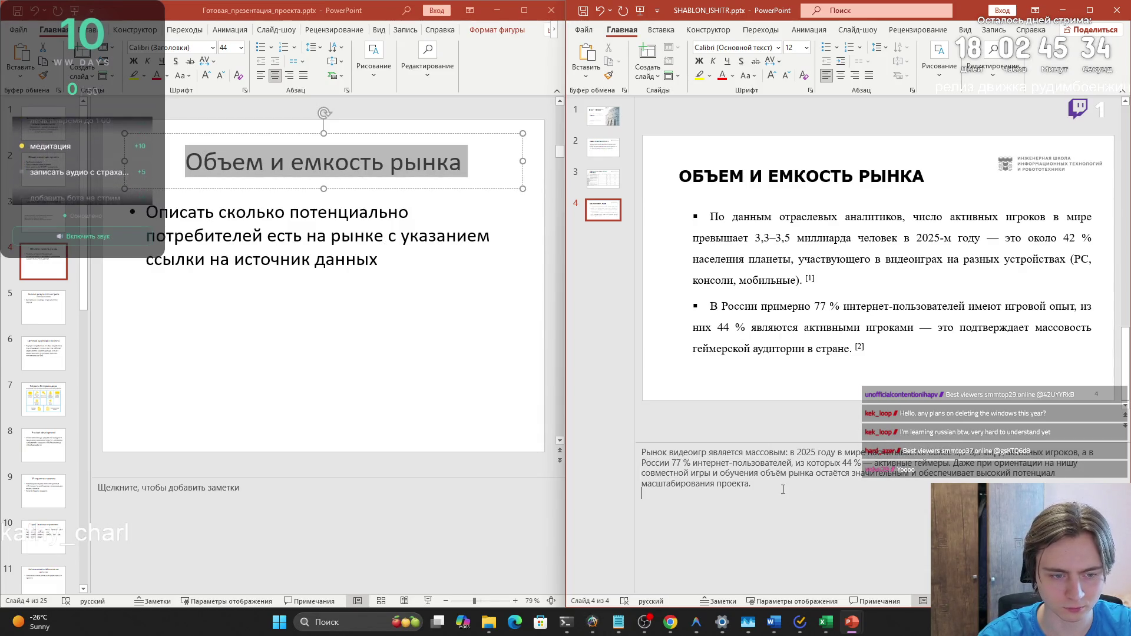
left_click(594, 56)
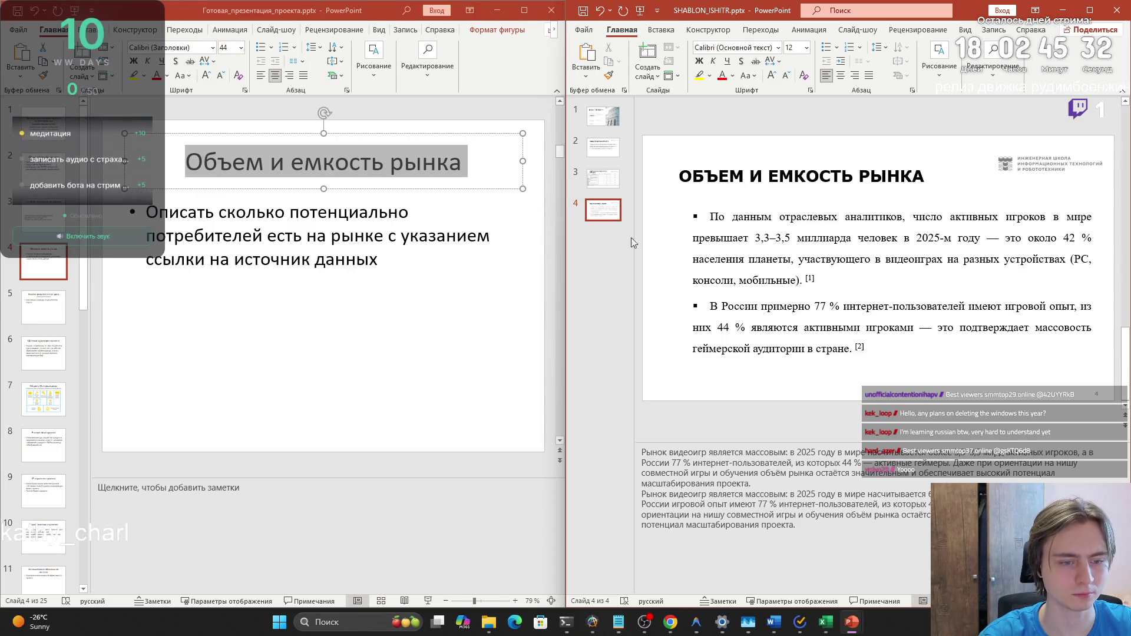
key("ctrl+z")
left_click(603, 222)
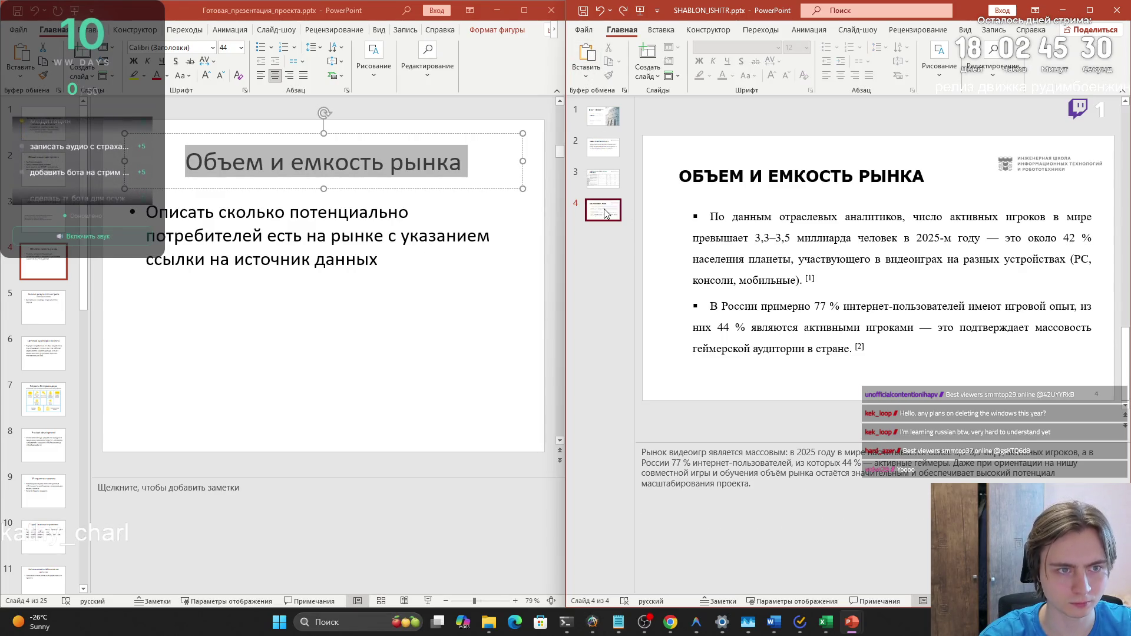
key("ctrl+m")
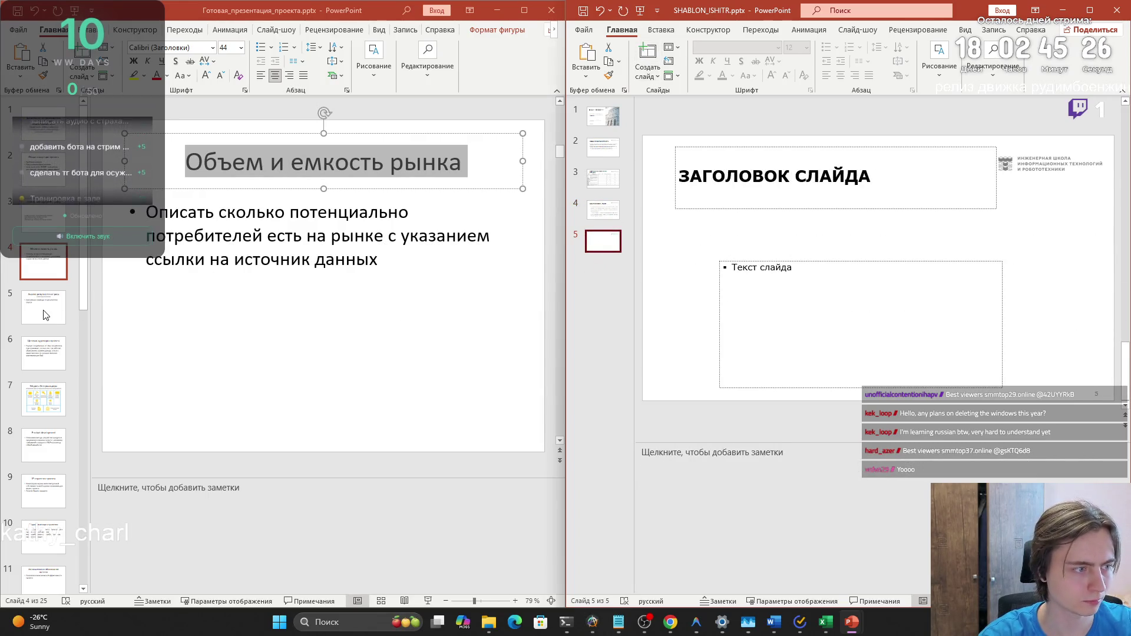
Copy 'Анализ результатов опроса' from the reference deck into the new slide's title
scroll(227, 173, "down", 1)
left_click(227, 173)
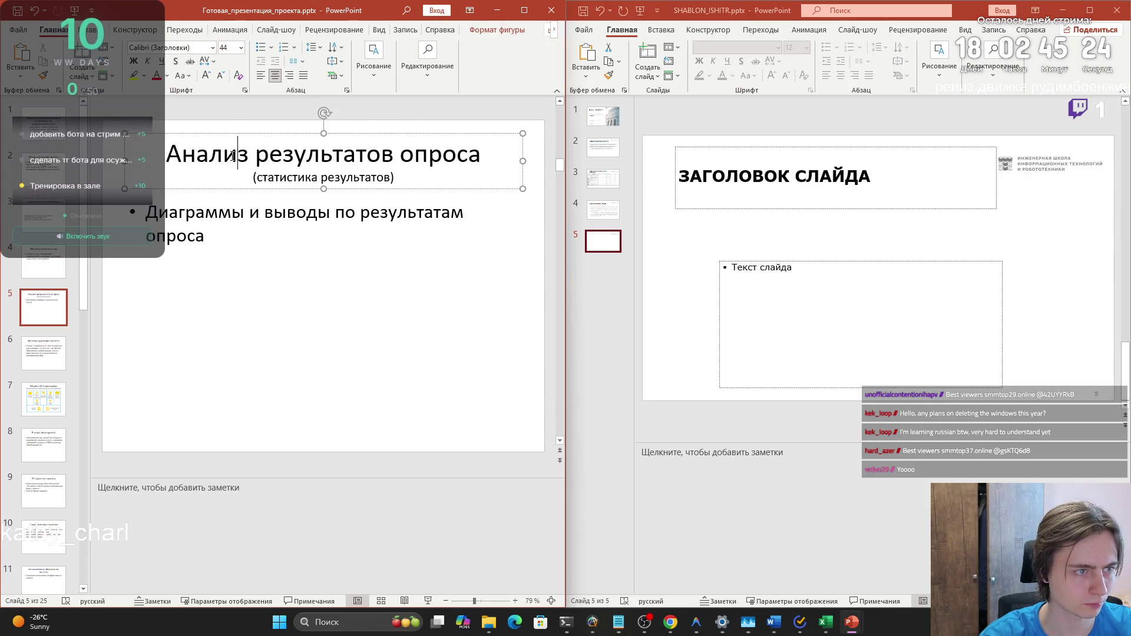
left_click_drag(481, 154, 178, 155)
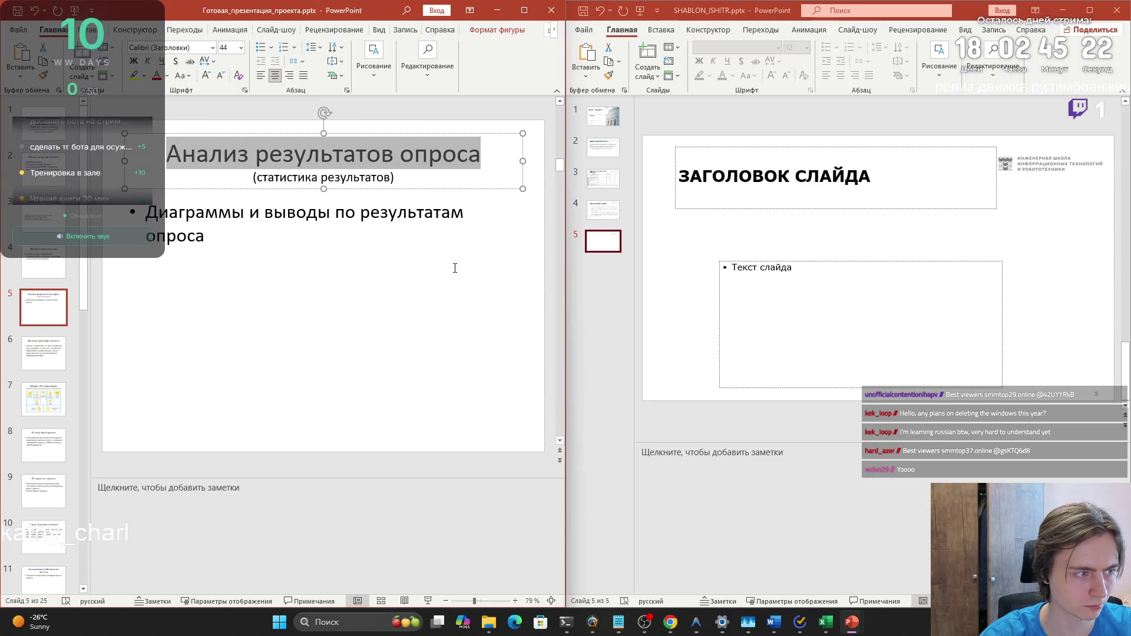
left_click(794, 182)
type("АНАЛИЗ РЕЗУЛЬТАТОВ ОПРОСА")
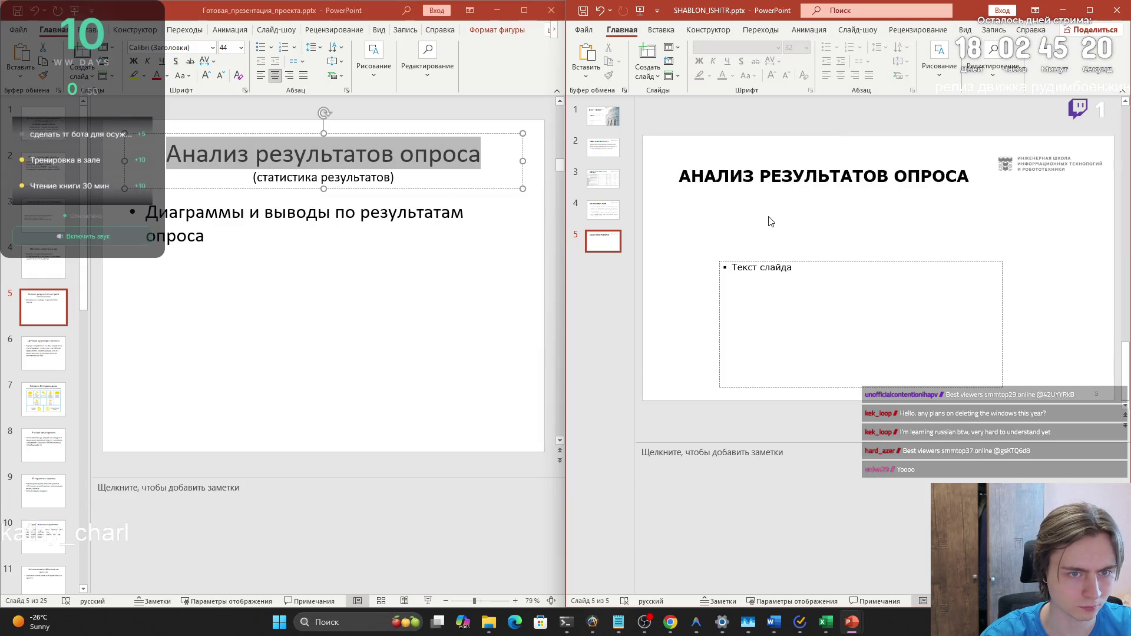
Enlarge the empty body placeholder upward and leftward beneath the title
left_click(734, 268)
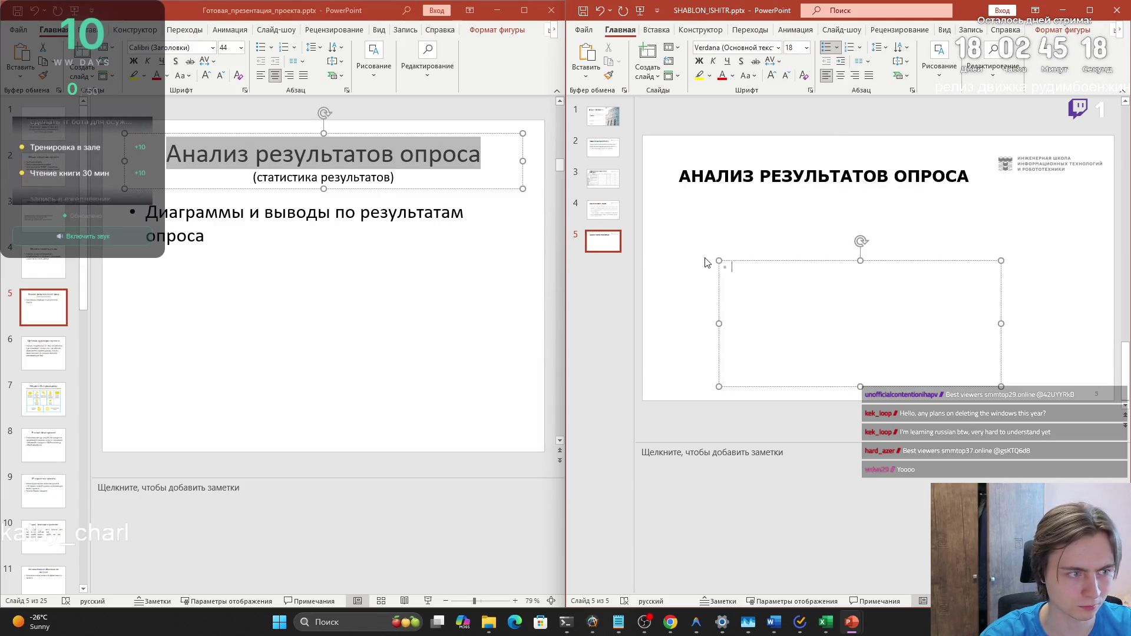
mouse_move(719, 261)
left_mouse_down()
mouse_move(670, 205)
mouse_move(731, 276)
mouse_move(689, 230)
left_mouse_up()
left_click(733, 265)
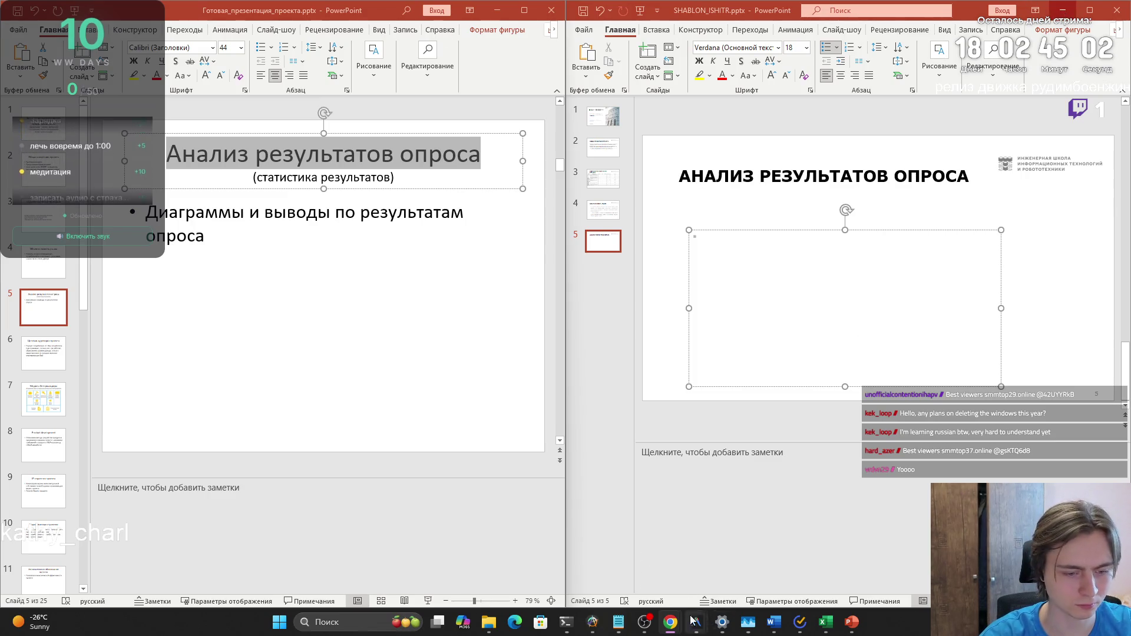
mouse_move(671, 622)
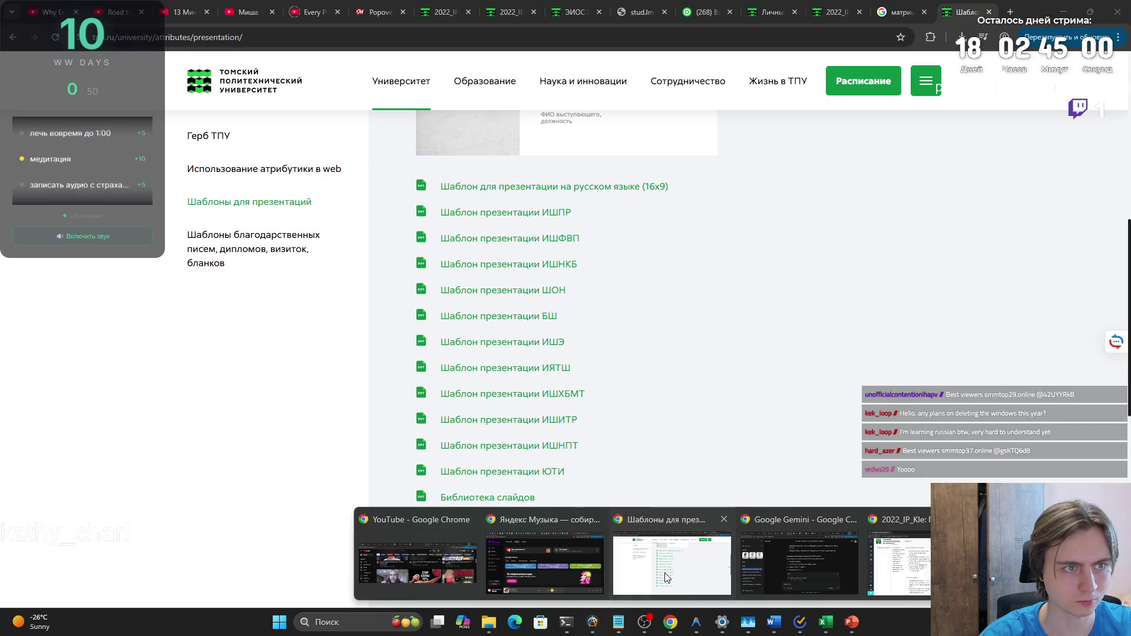
left_click(668, 580)
mouse_move(677, 626)
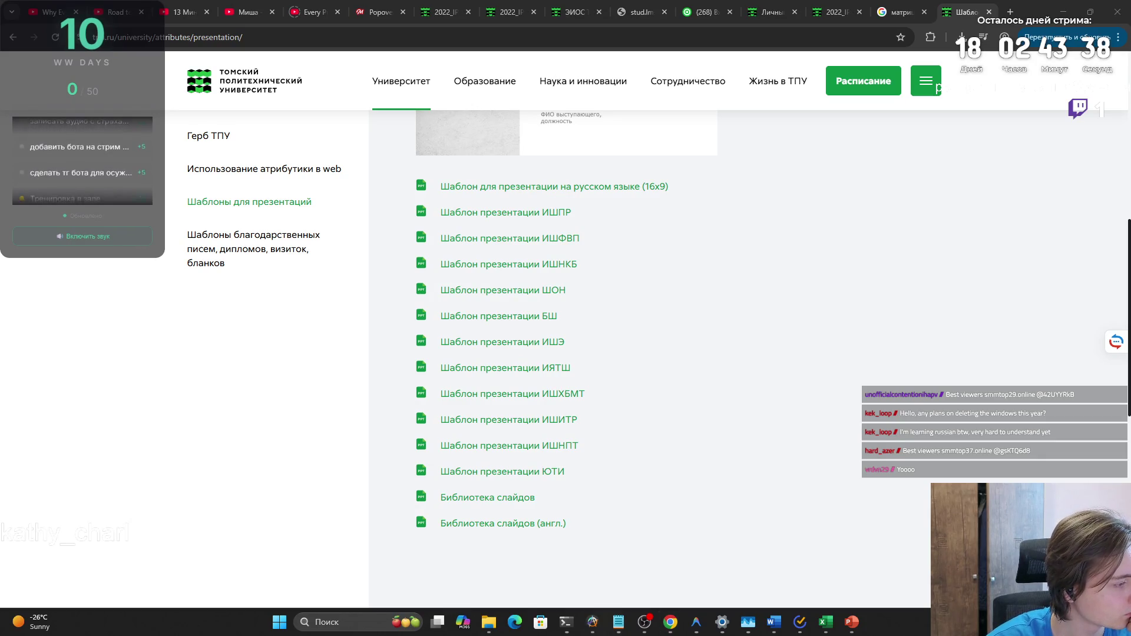
key("alt+Tab")
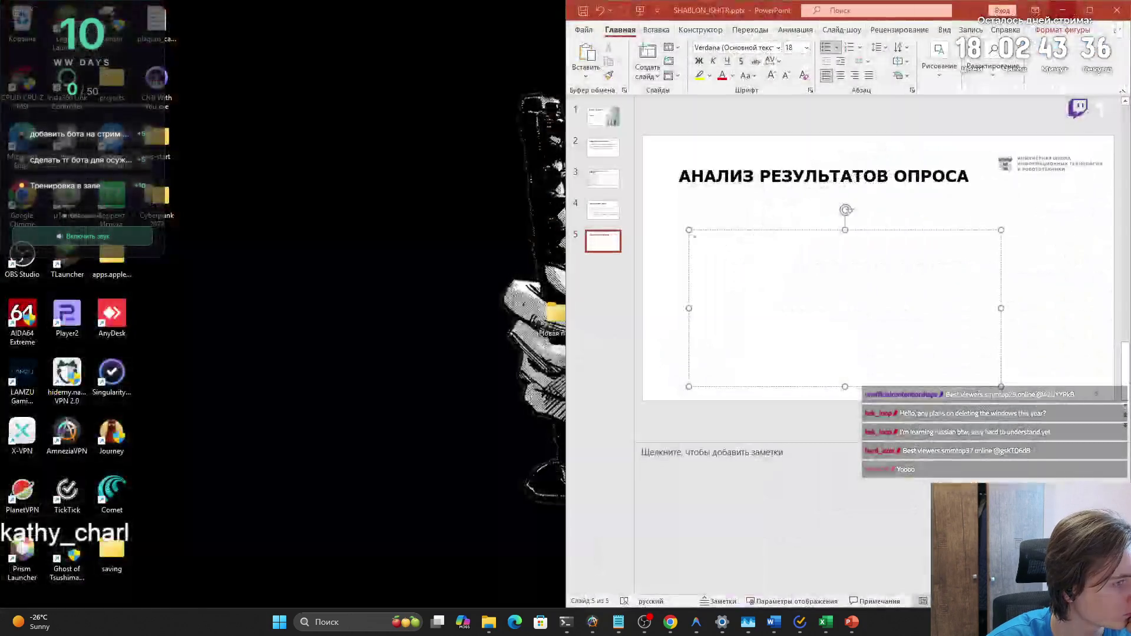
key("alt+Tab")
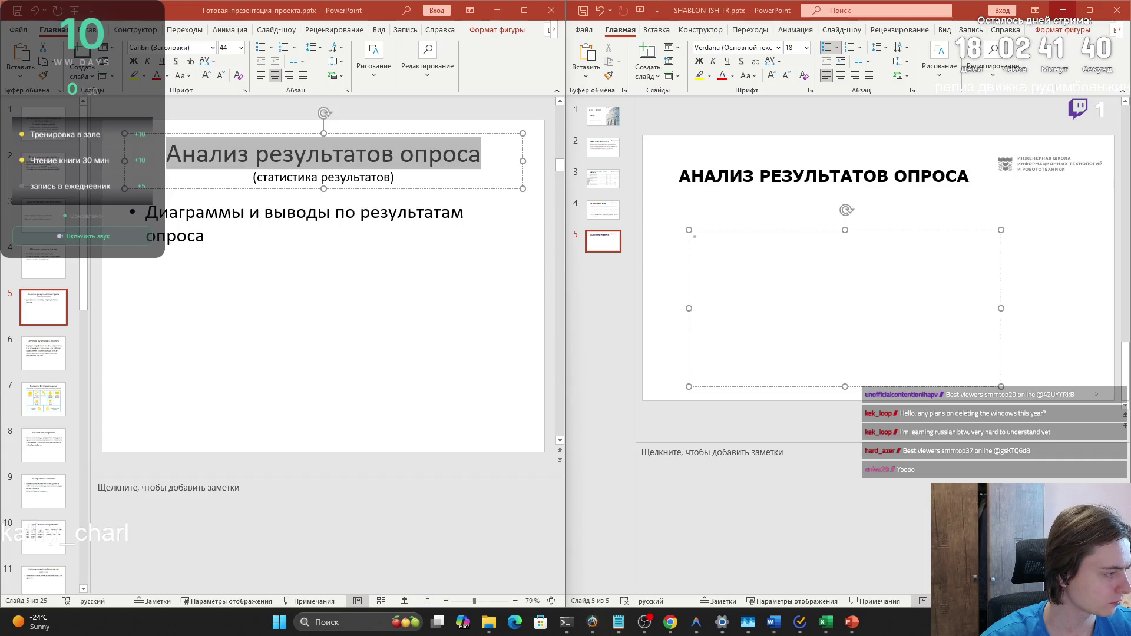
Minimise the browser and page through the reference deck to its 'Анализ результатов опроса' slide
key("alt+Tab")
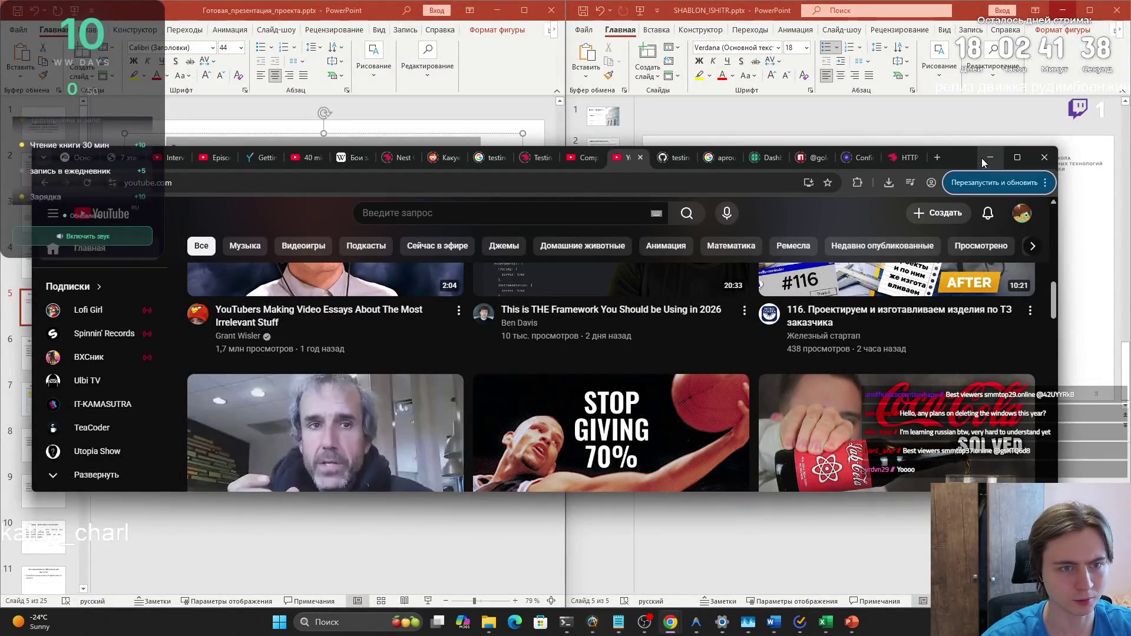
left_click(991, 157)
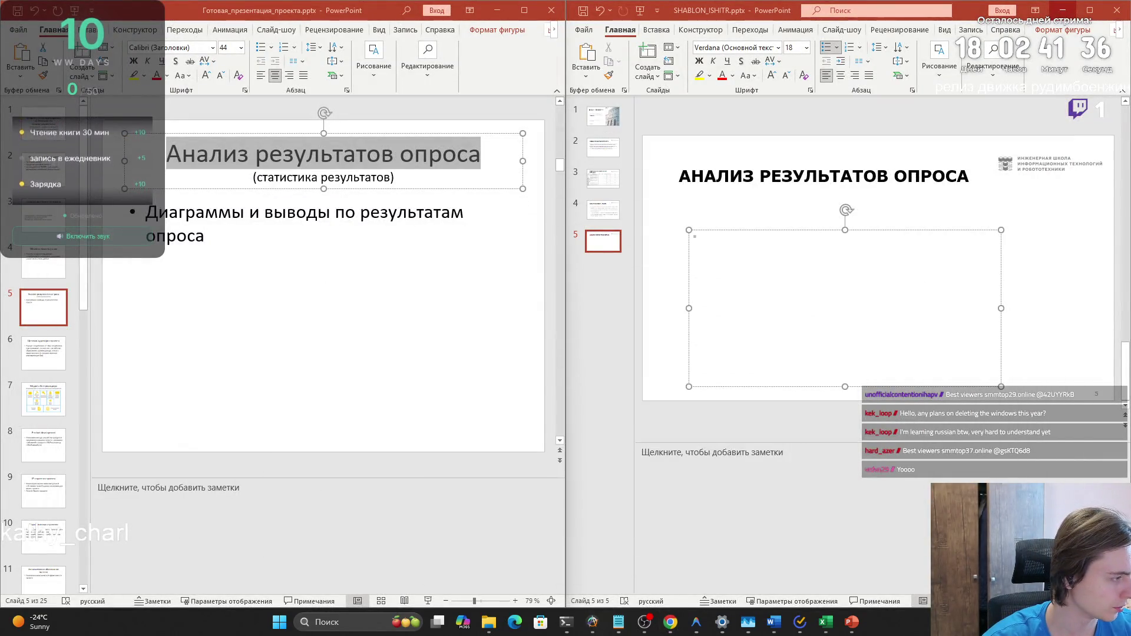
key("super+d")
key("super+d")
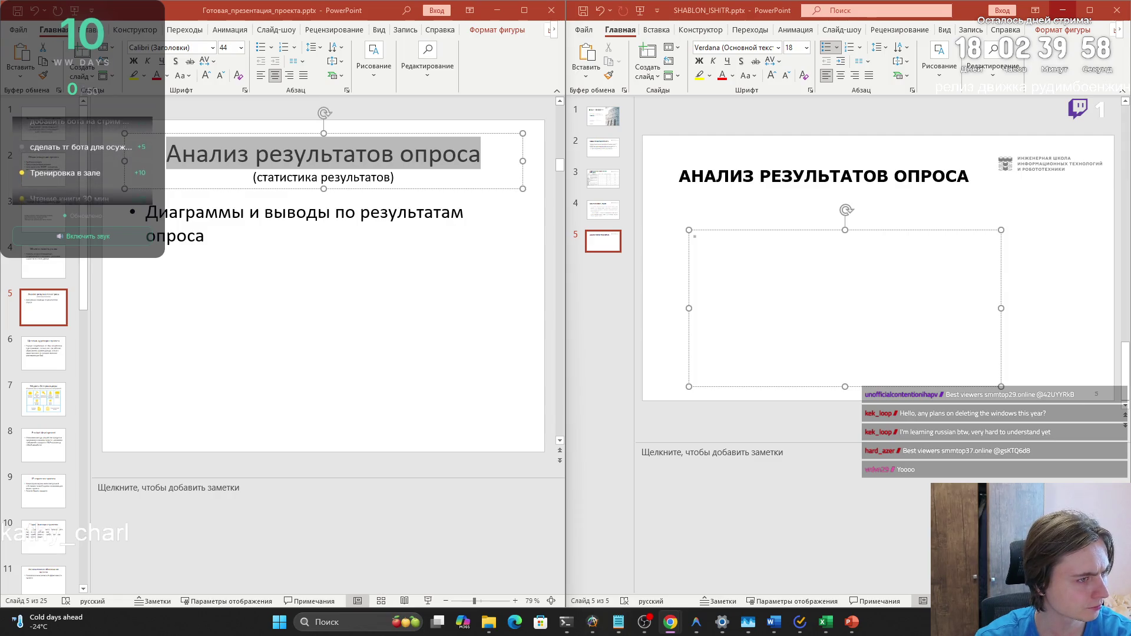
left_click(36, 357)
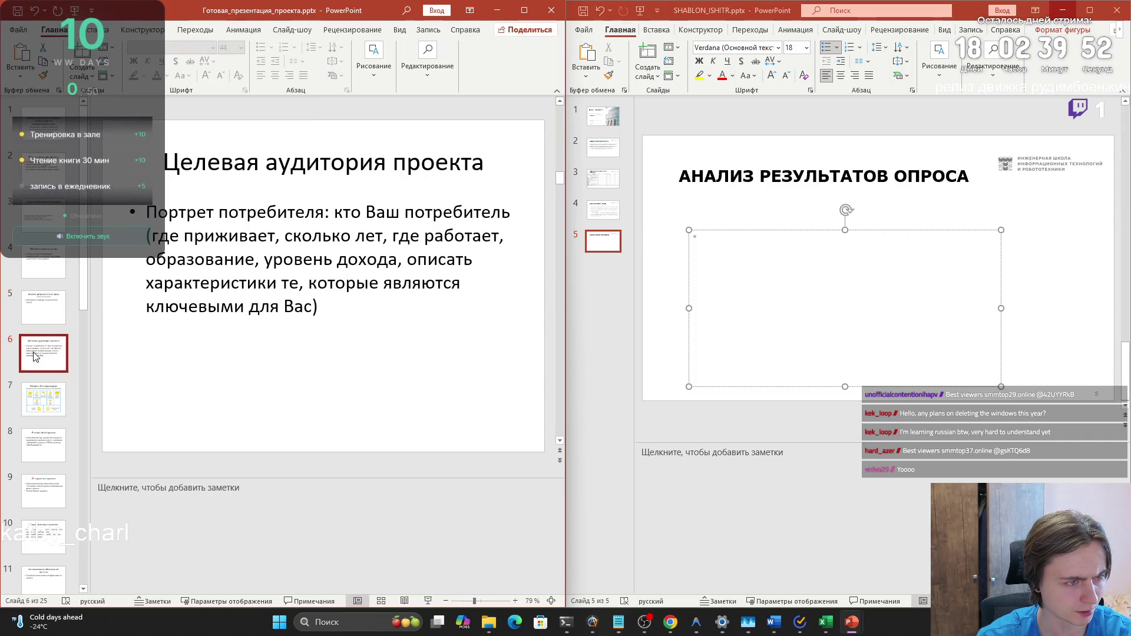
left_click(37, 404)
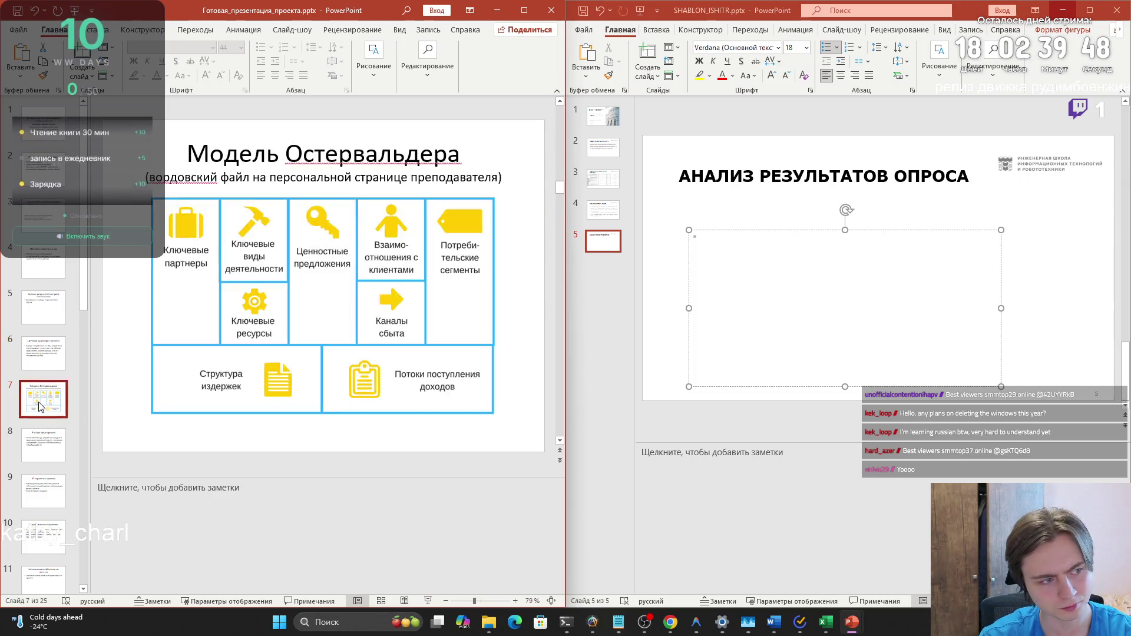
left_click(47, 321)
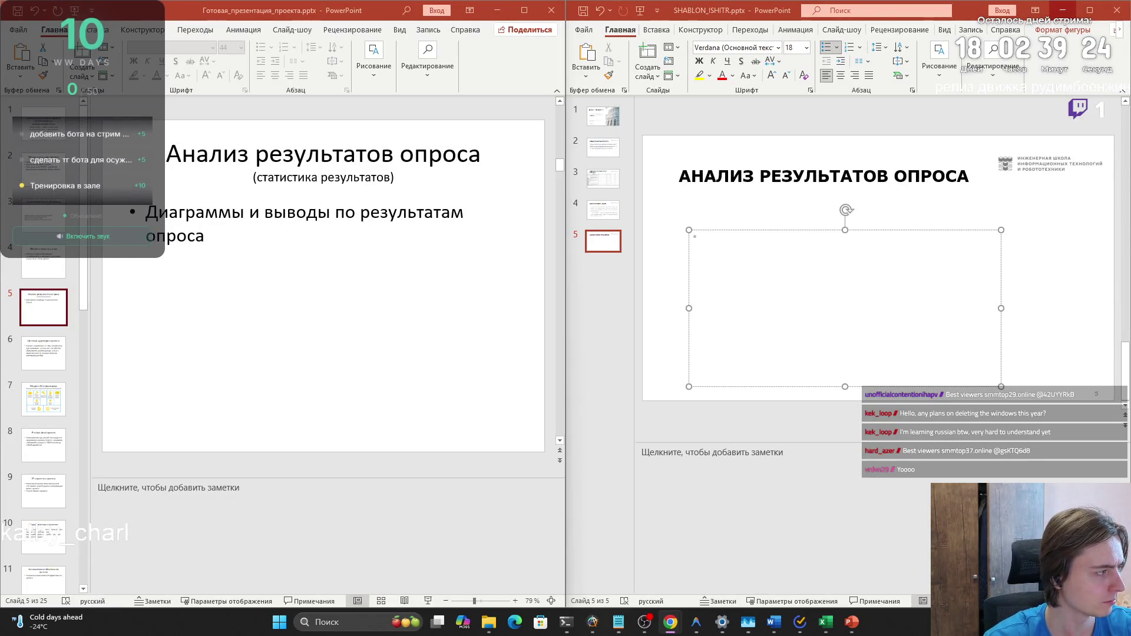
Paste the first survey bar chart and shrink it into the top-left under the title
left_click(699, 238)
key("ctrl+v")
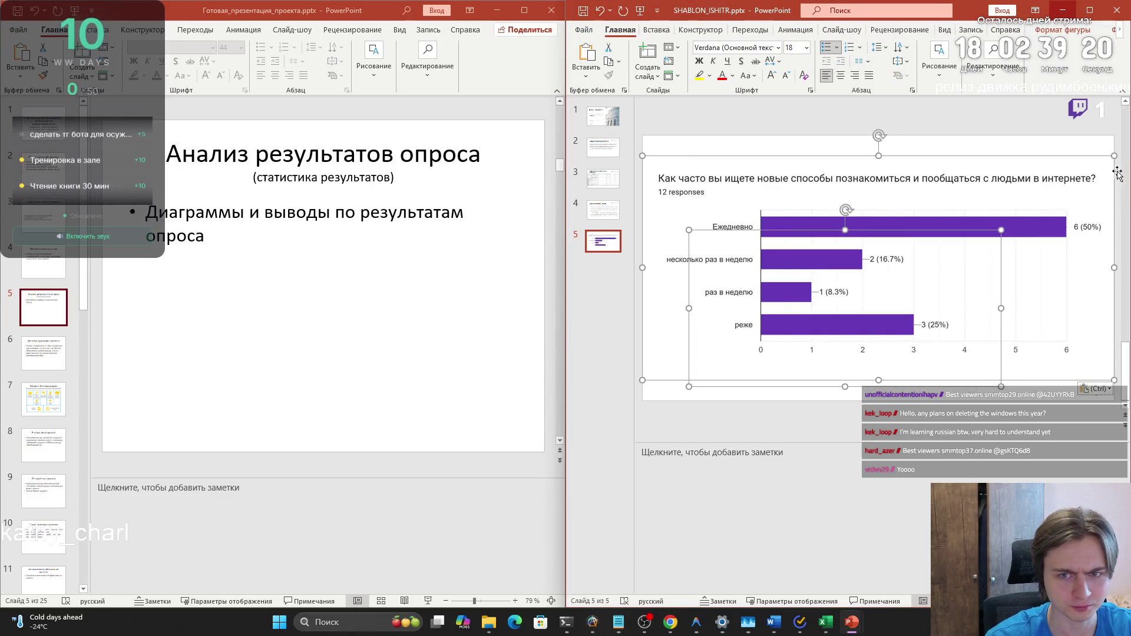
left_click_drag(1109, 159, 845, 283)
left_click_drag(813, 318, 830, 246)
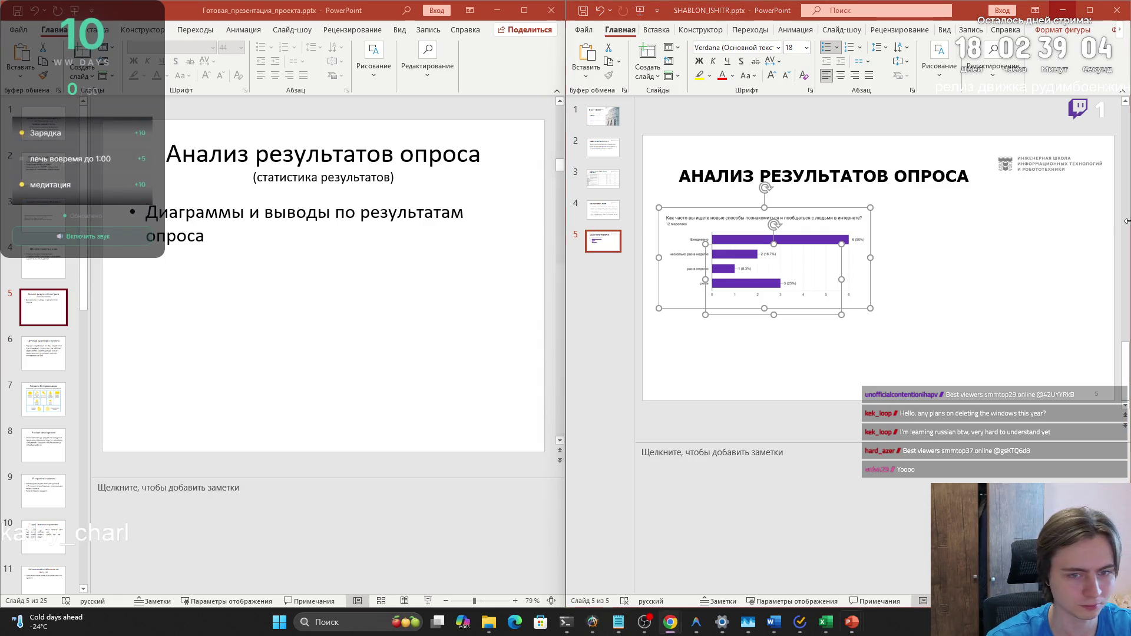
left_click(965, 259)
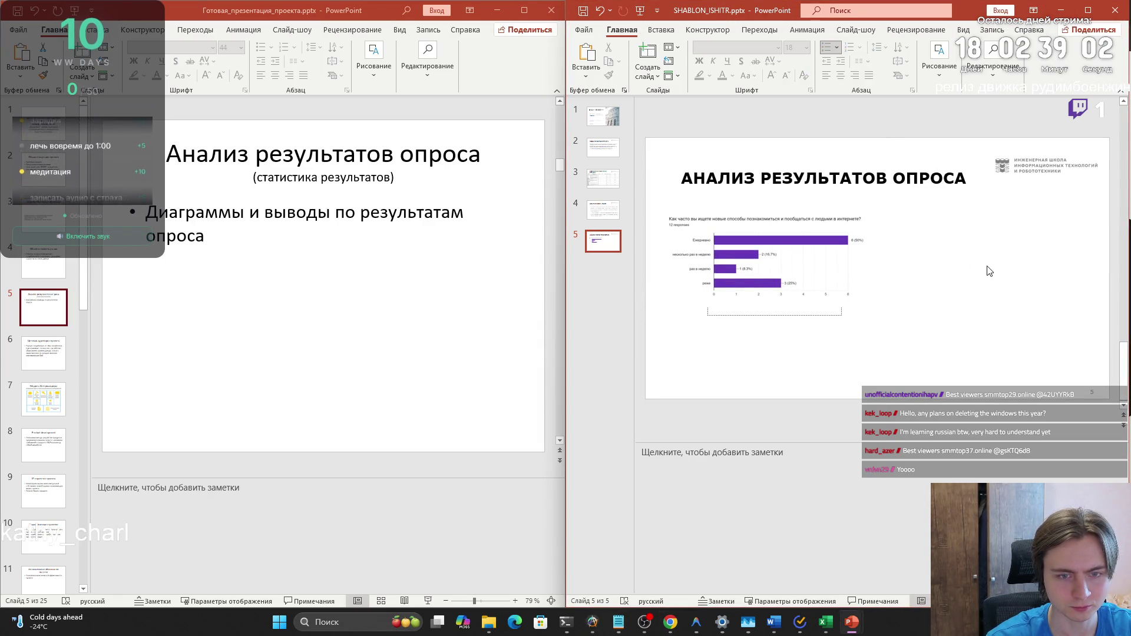
Paste the second survey chart, place it top-right beside the first and widen it
key("ctrl+v")
left_click_drag(1110, 158, 838, 285)
mouse_move(746, 329)
left_mouse_down()
mouse_move(966, 274)
mouse_move(970, 260)
left_mouse_up()
left_click(917, 351)
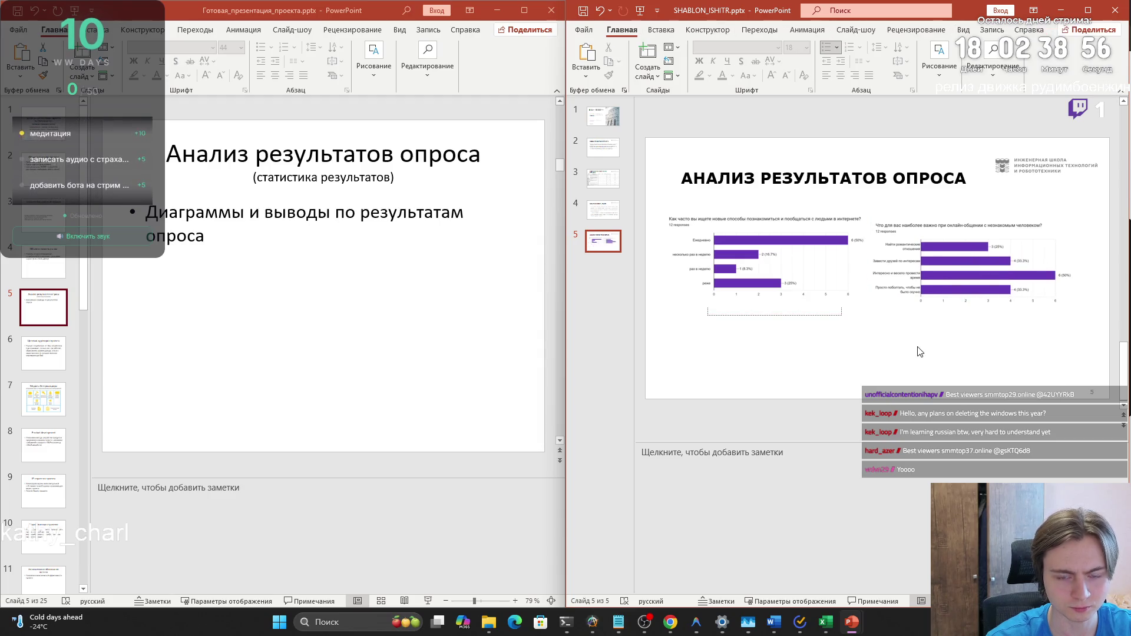
left_click(933, 257)
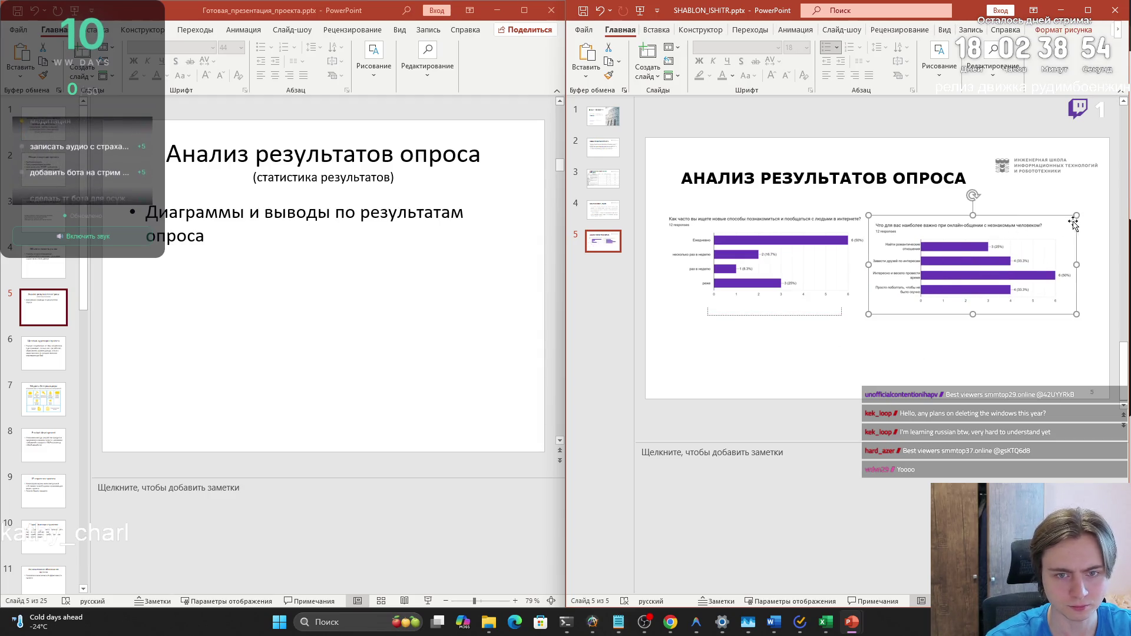
left_click_drag(1076, 216, 1091, 213)
left_click(942, 354)
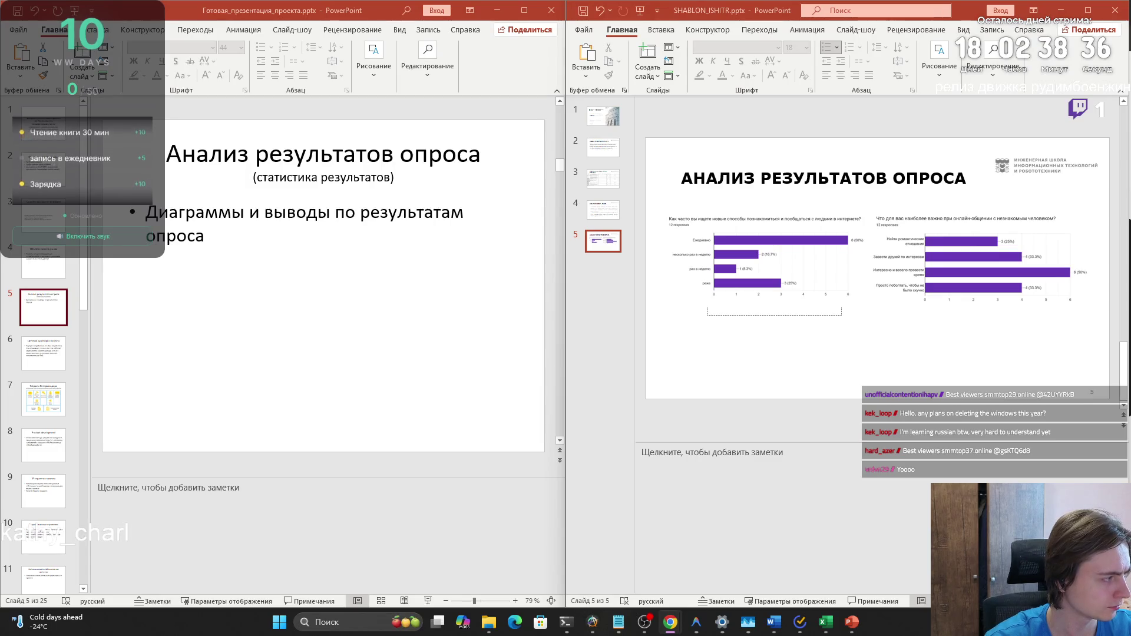
left_click(700, 366)
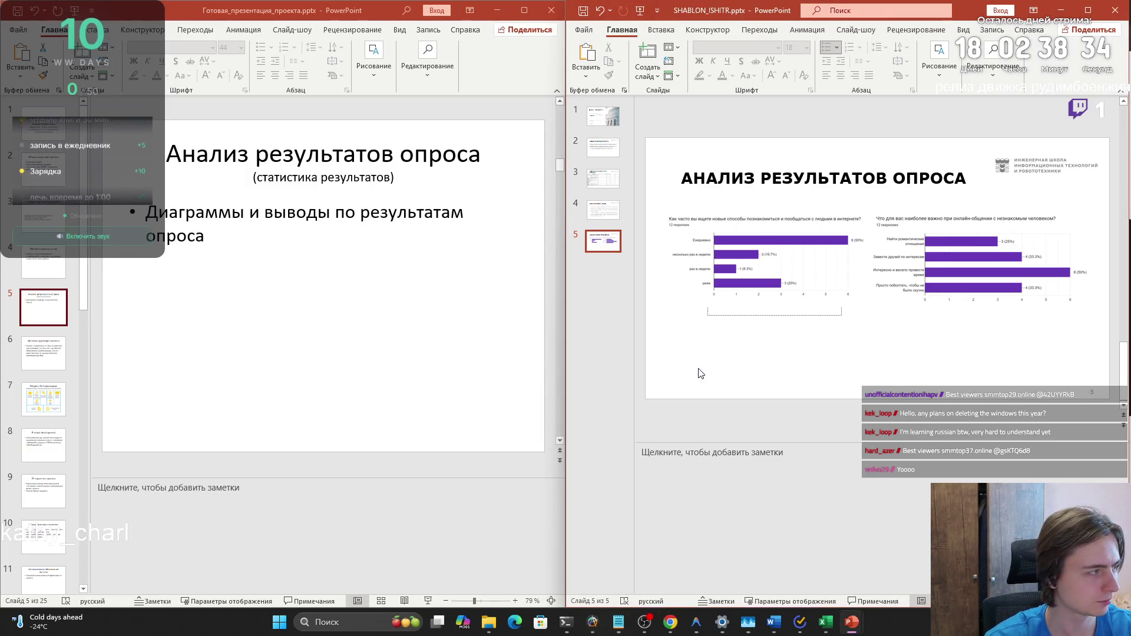
Paste the joint-online-activities chart and size it into the lower-left beneath the first chart
key("ctrl+v")
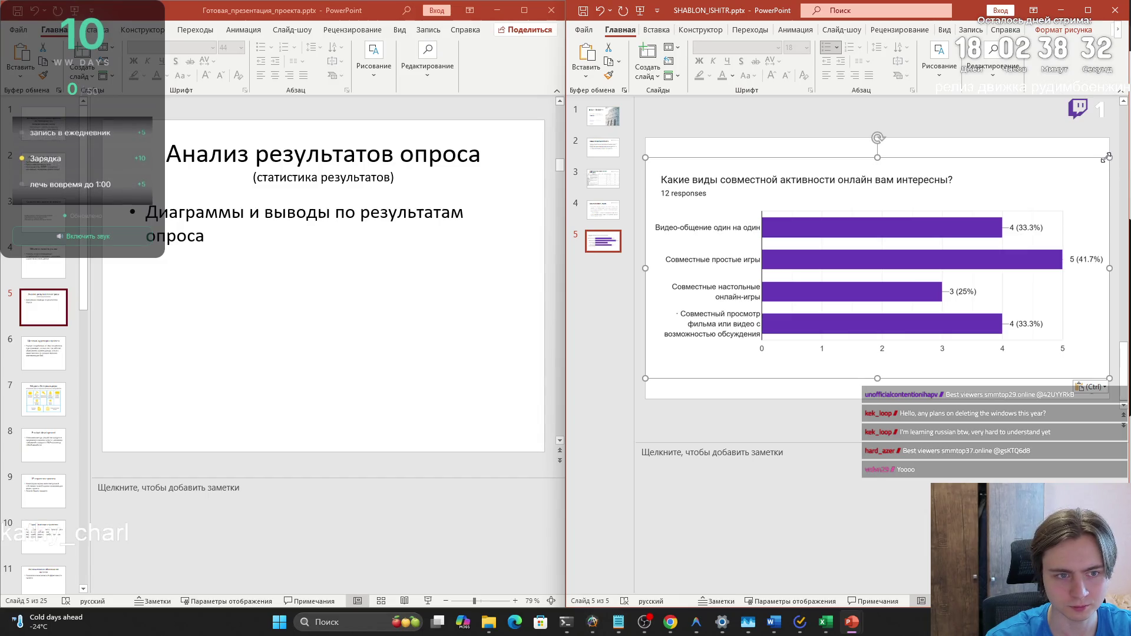
key("ctrl+z")
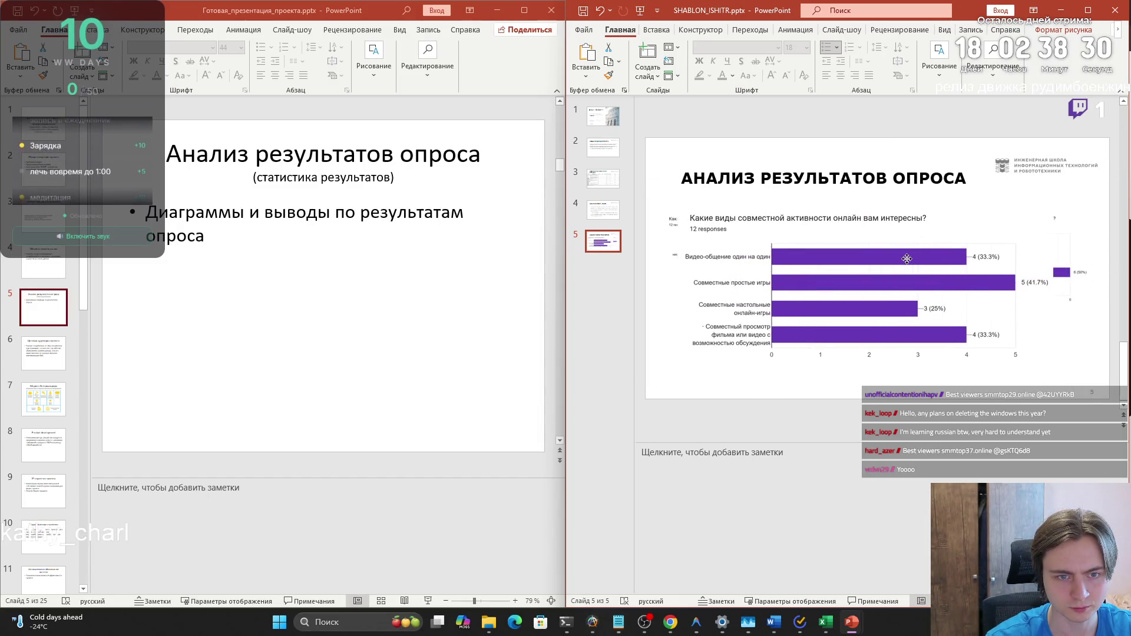
mouse_move(927, 259)
left_mouse_down()
mouse_move(895, 365)
mouse_move(896, 342)
left_mouse_up()
mouse_move(1037, 269)
left_mouse_down()
mouse_move(947, 324)
mouse_move(902, 330)
mouse_move(899, 346)
mouse_move(885, 266)
mouse_move(867, 320)
left_mouse_up()
scroll(884, 268, "up", 1)
left_click(911, 356)
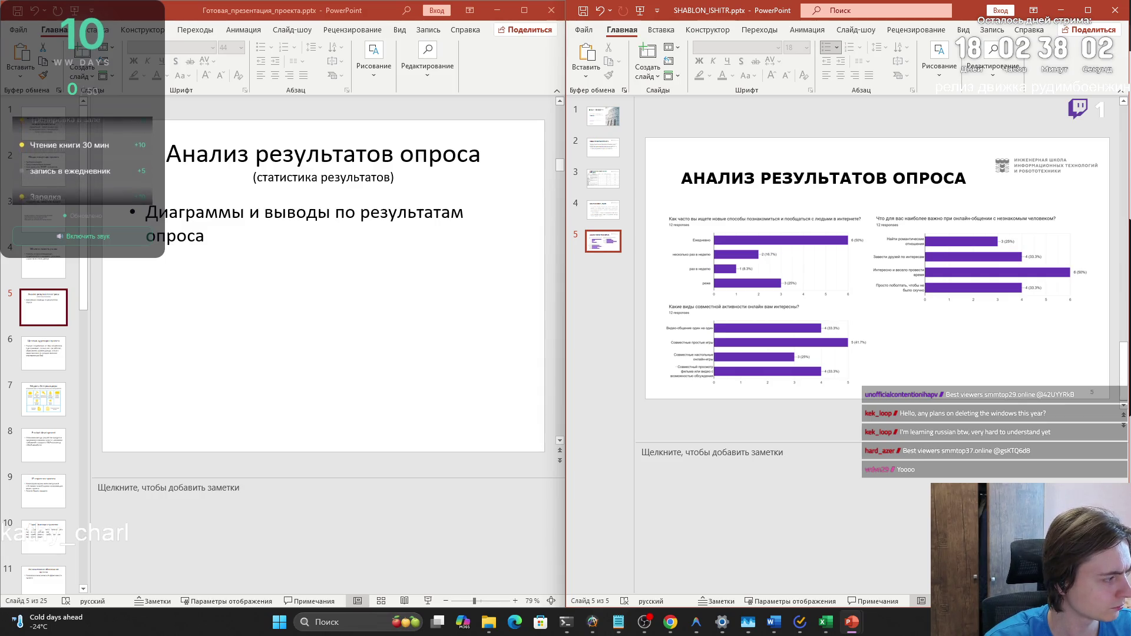
Paste the maximum-payment-per-session chart, shrink it and place it in the lower right
left_click(974, 361)
key("ctrl+v")
mouse_move(1110, 150)
left_mouse_down()
mouse_move(1001, 194)
mouse_move(834, 303)
left_mouse_up()
left_click_drag(778, 339, 977, 334)
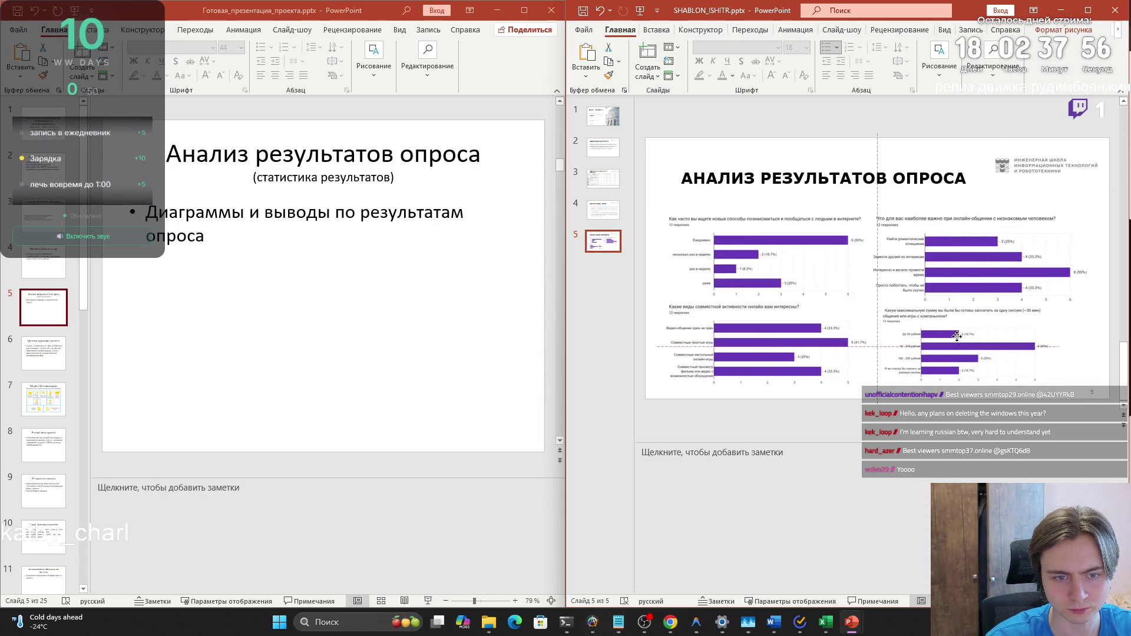
mouse_move(1057, 303)
left_mouse_down()
mouse_move(1098, 299)
mouse_move(1030, 332)
left_mouse_up()
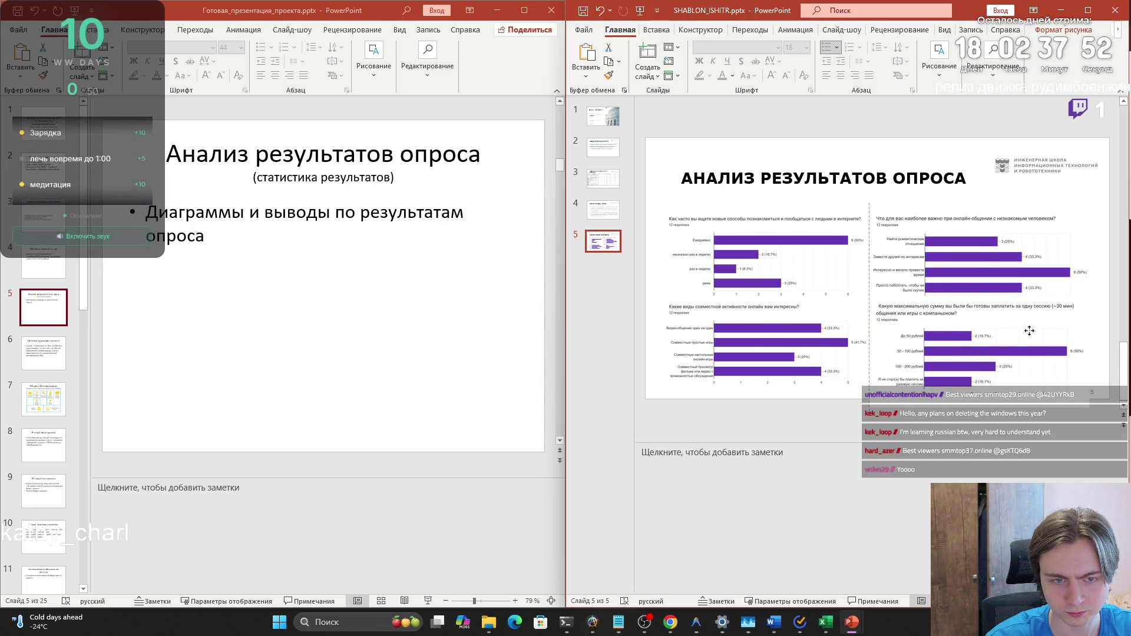
left_click(893, 482)
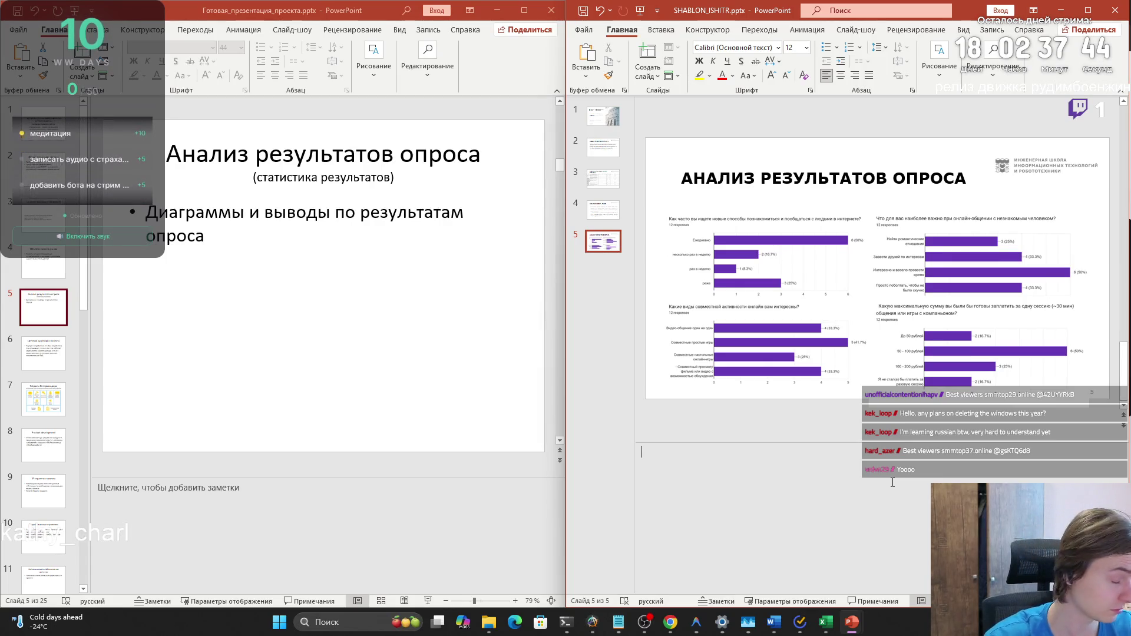
Nudge all four charts into an aligned 2×2 grid
left_click(779, 245)
left_click_drag(763, 245, 761, 227)
left_click_drag(973, 254, 971, 236)
left_click_drag(968, 342, 966, 328)
mouse_move(793, 350)
left_mouse_down()
mouse_move(800, 337)
mouse_move(762, 376)
left_mouse_up()
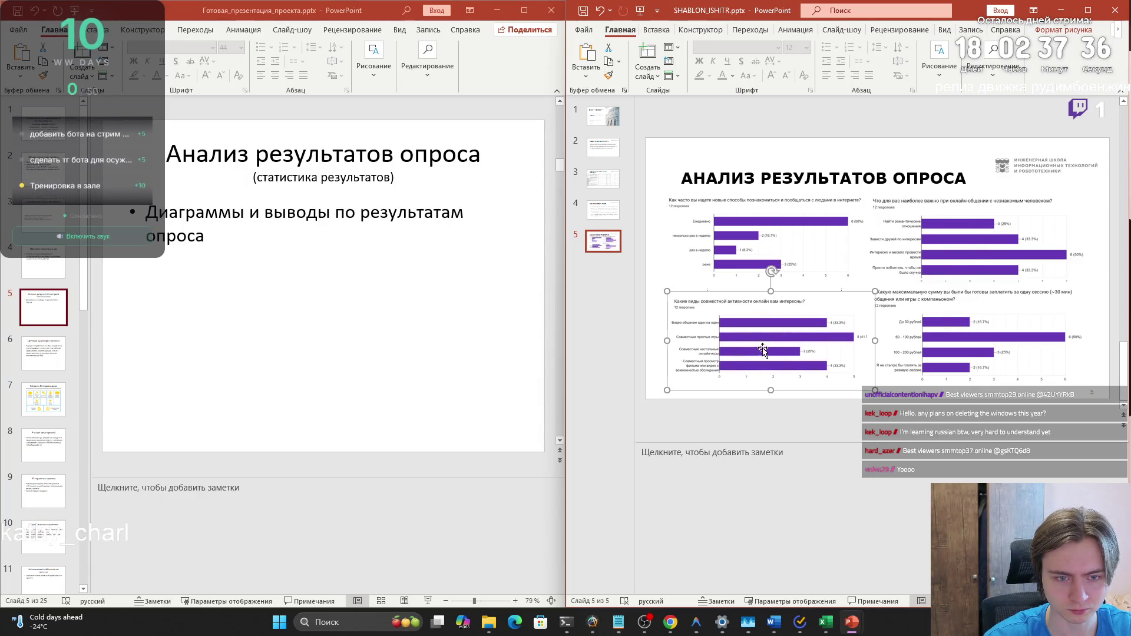
left_click(923, 408)
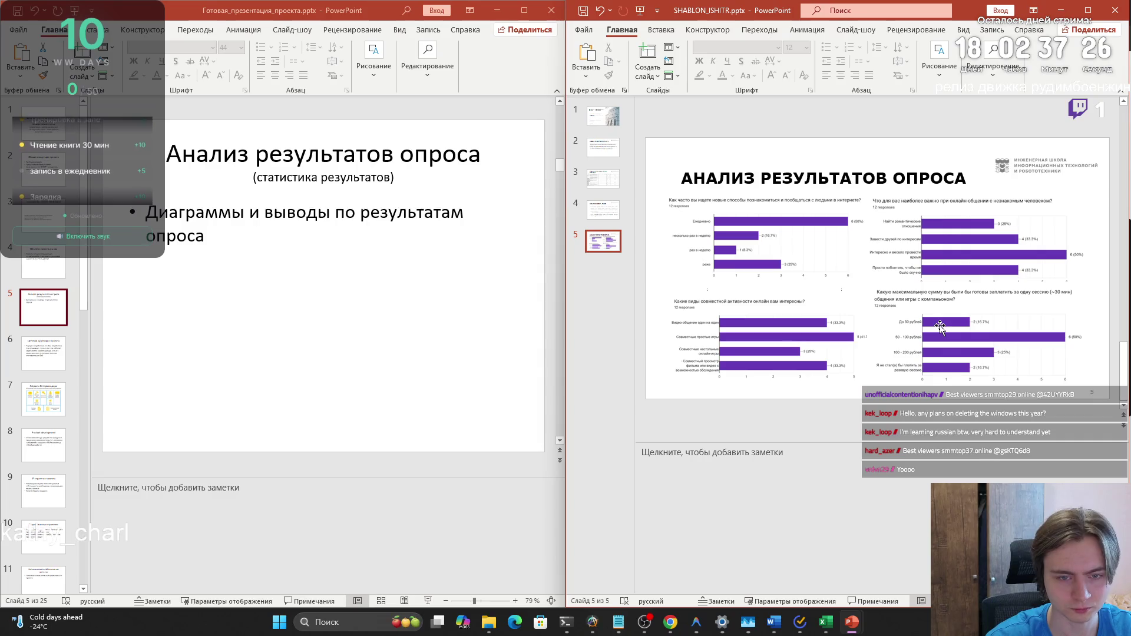
Swap the lower-right payment chart for the subscription-pricing survey chart
left_click_drag(965, 318, 939, 312)
key("Delete")
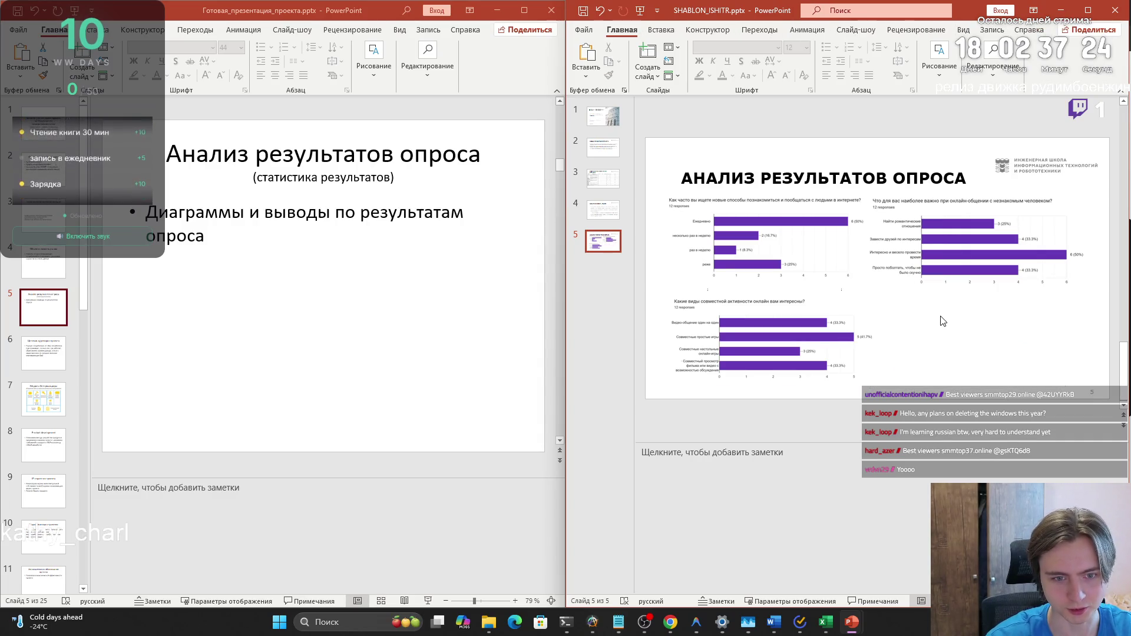
key("ctrl+v")
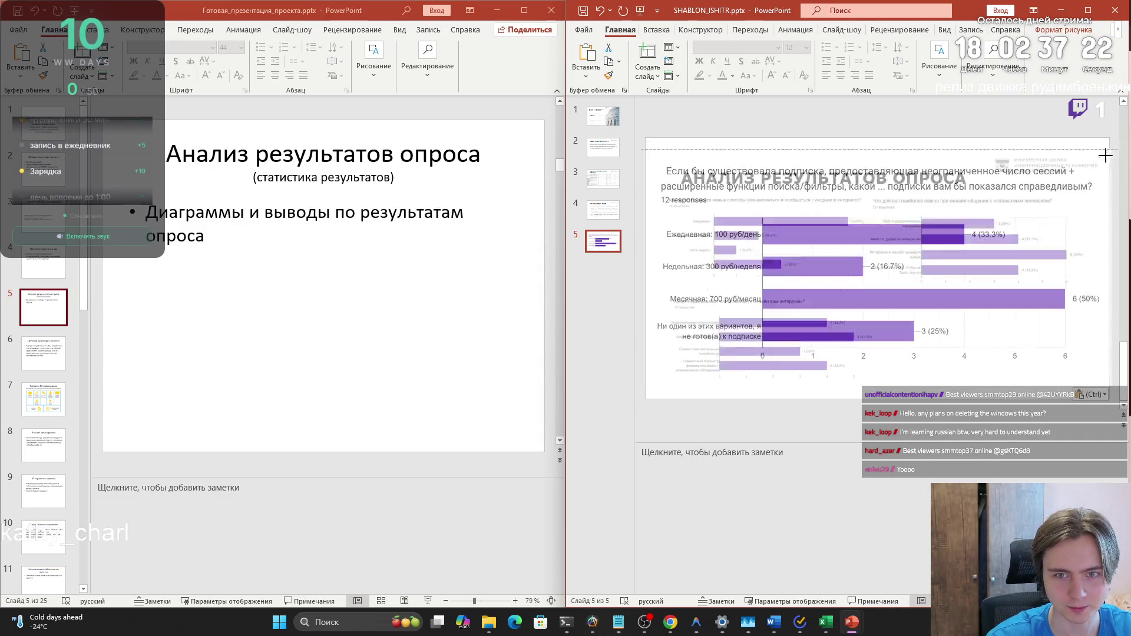
mouse_move(908, 304)
left_mouse_down()
mouse_move(845, 328)
mouse_move(986, 330)
mouse_move(962, 351)
left_mouse_up()
left_click(946, 418)
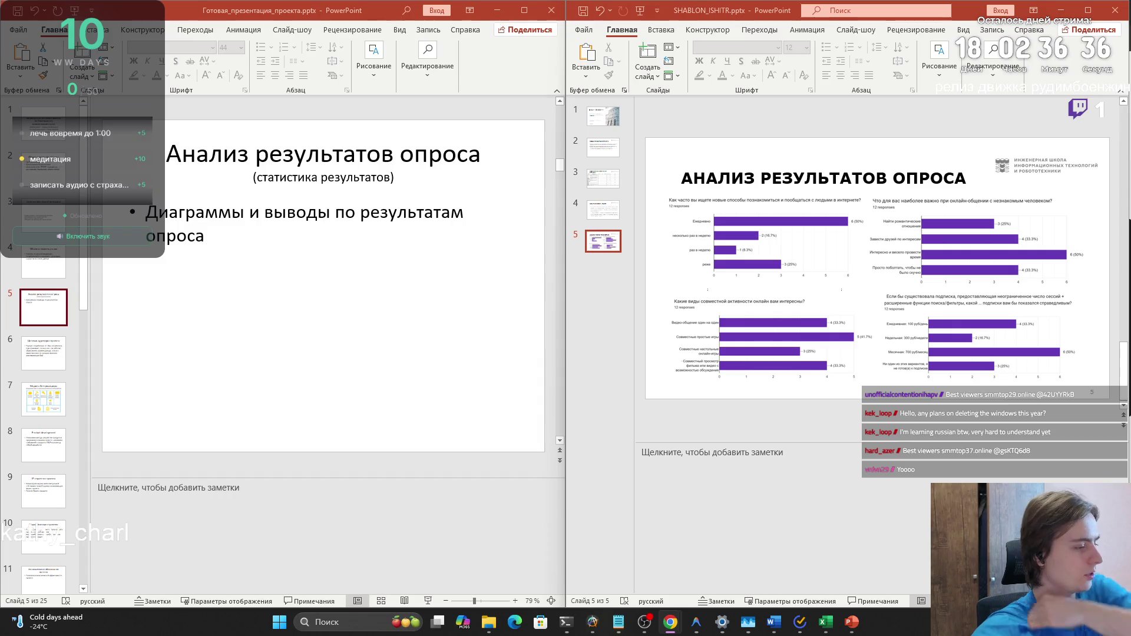
key("alt+Tab")
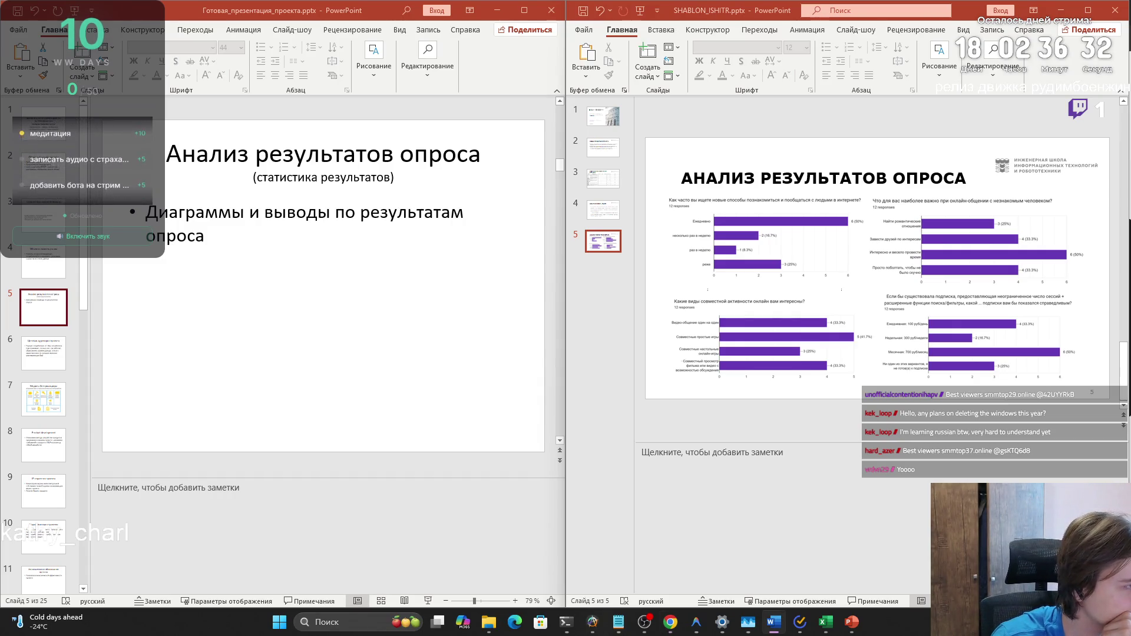